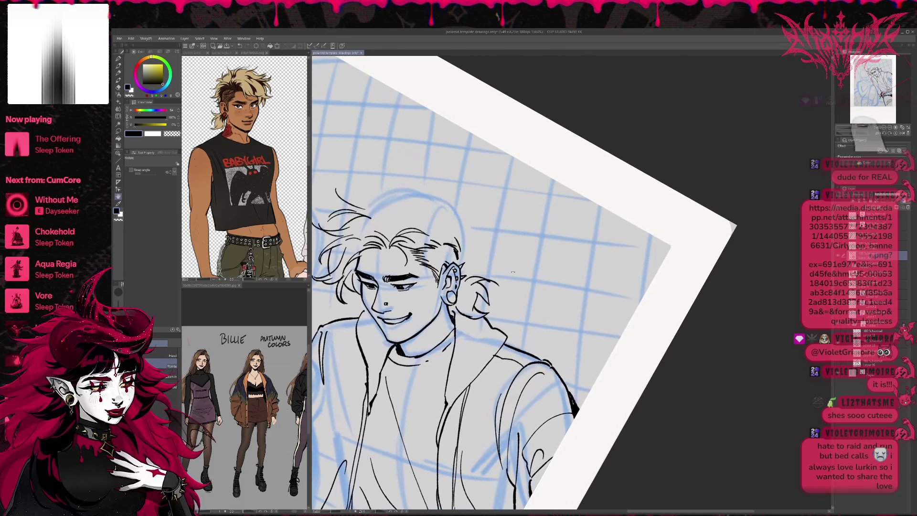
Ink a small hair strand above the head and short strands near the young man's ear
mouse_move(431, 203)
left_mouse_down()
mouse_move(460, 198)
mouse_move(464, 234)
left_mouse_up()
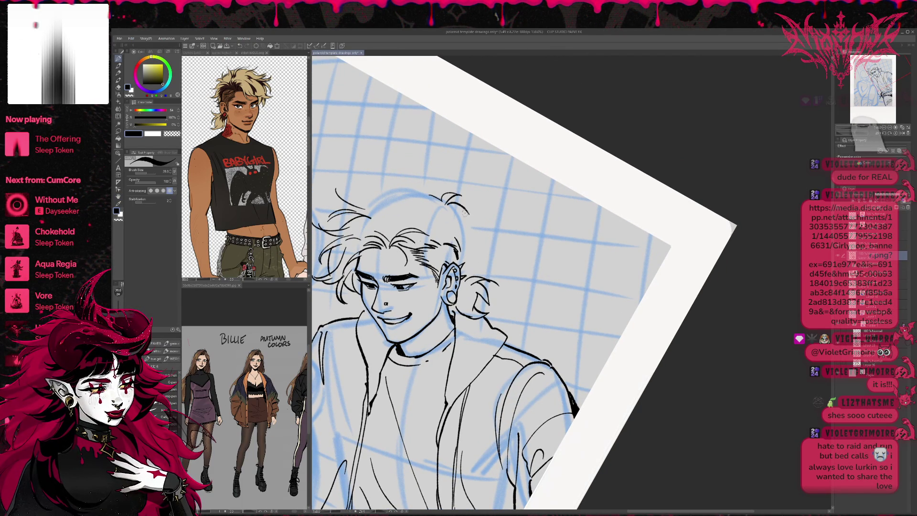
key("e")
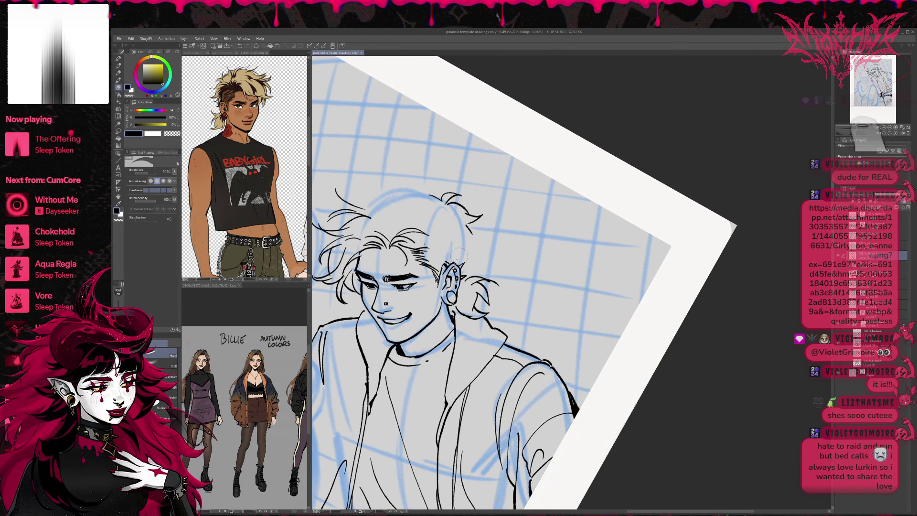
key("p")
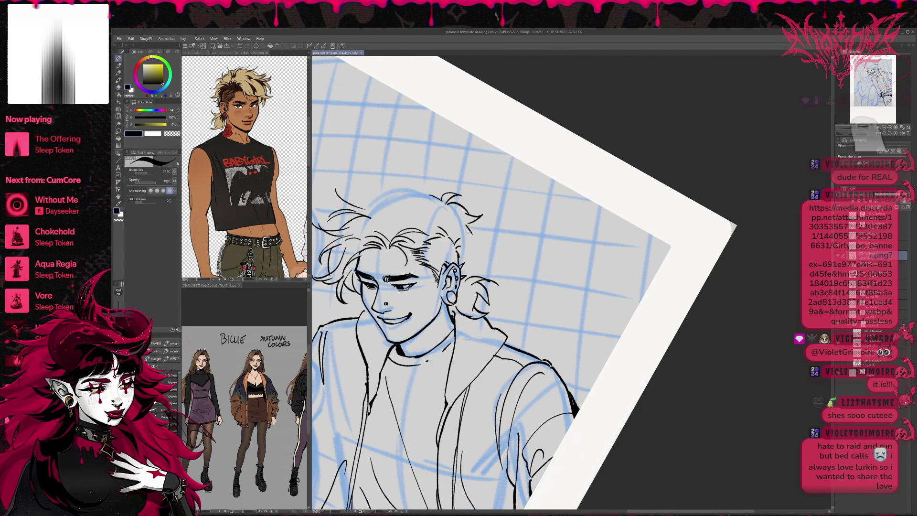
left_click_drag(462, 257, 480, 265)
mouse_move(464, 234)
left_mouse_down()
mouse_move(475, 260)
mouse_move(482, 237)
mouse_move(476, 274)
left_mouse_up()
left_click_drag(443, 219, 446, 235)
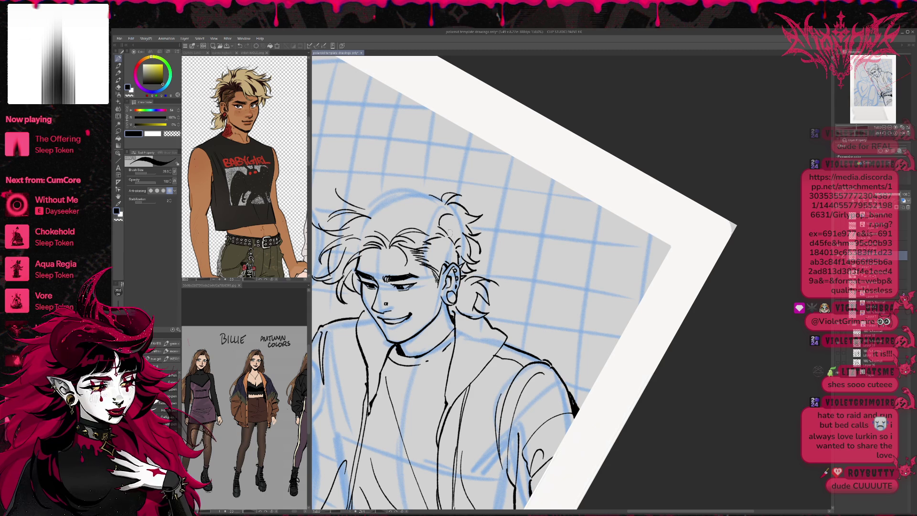
Ink loose strands across the top and right side of his hair, then switch to the finished illustration
mouse_move(415, 203)
left_mouse_down()
mouse_move(454, 225)
mouse_move(423, 245)
mouse_move(455, 241)
left_mouse_up()
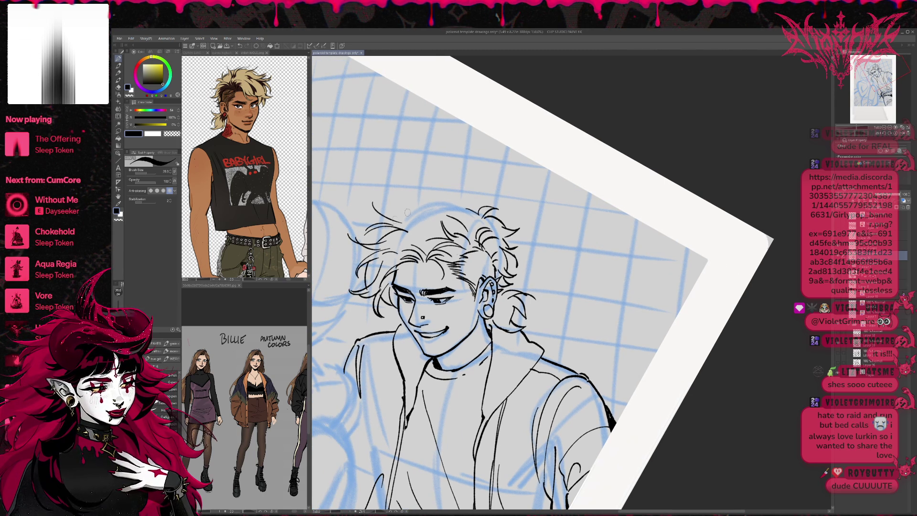
mouse_move(371, 237)
left_mouse_down()
mouse_move(394, 231)
mouse_move(406, 212)
mouse_move(391, 213)
left_mouse_up()
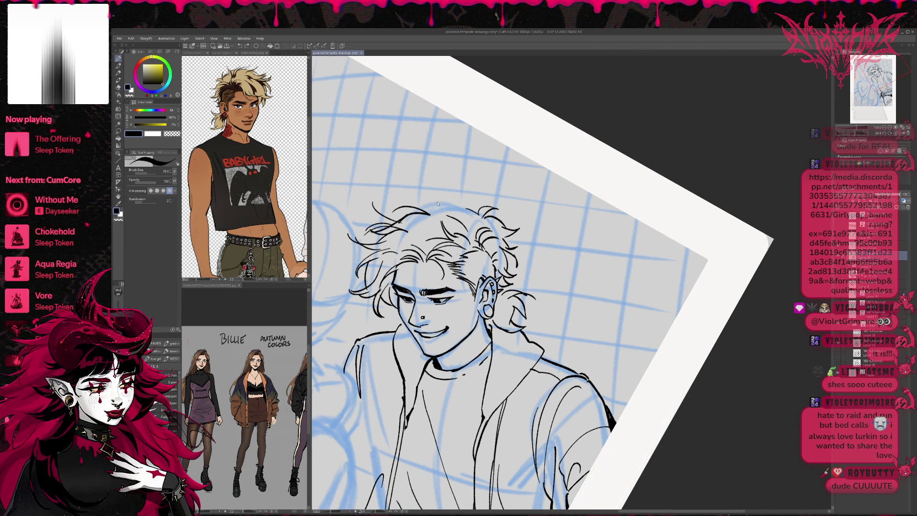
mouse_move(396, 227)
left_mouse_down()
mouse_move(439, 206)
mouse_move(471, 219)
left_mouse_up()
left_click_drag(453, 189, 470, 211)
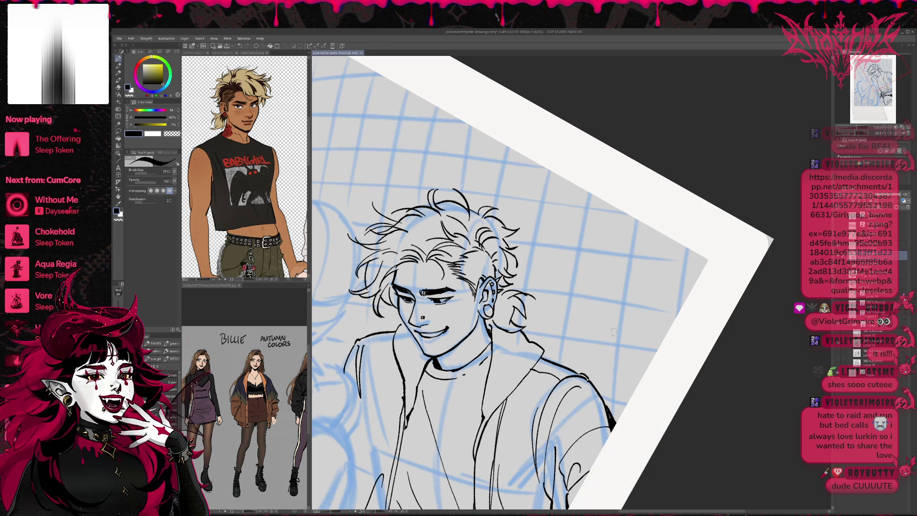
key("ctrl+Tab")
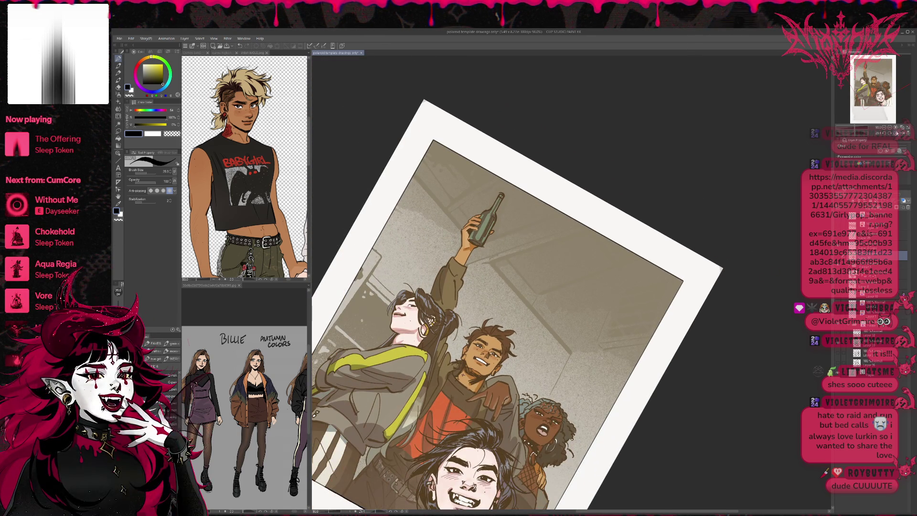
Straighten the reference document view and bring the whole page into frame
key("ctrl+0")
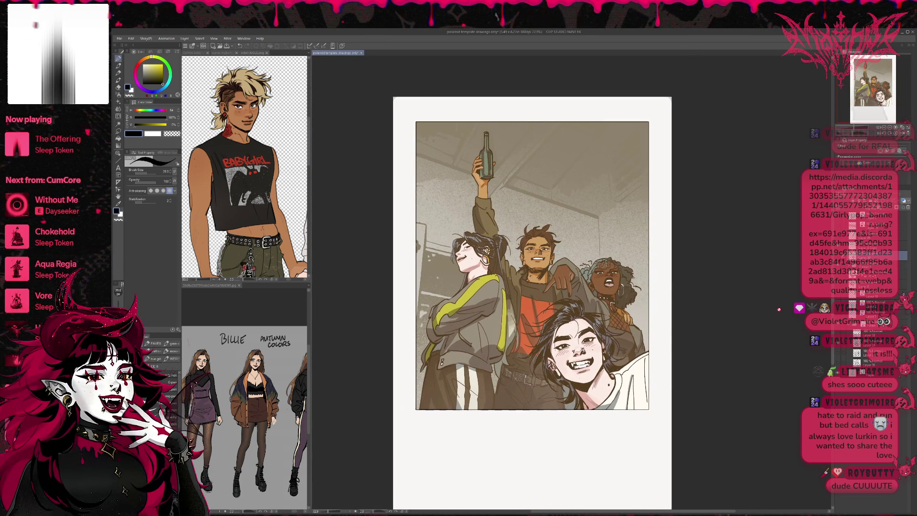
left_click_drag(663, 295, 611, 273)
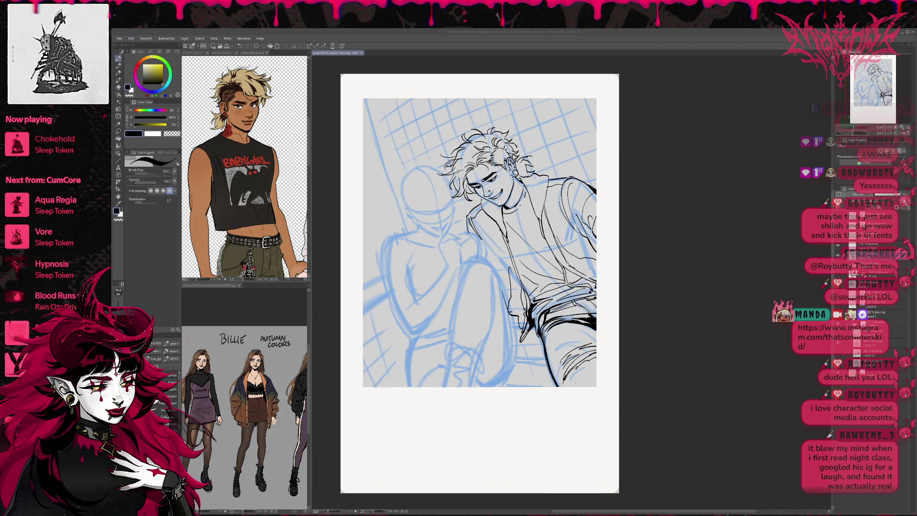
Return to the polaroid sketch and zoom in on the couple's faces at a comfortable canvas angle
left_click_drag(652, 282, 638, 337)
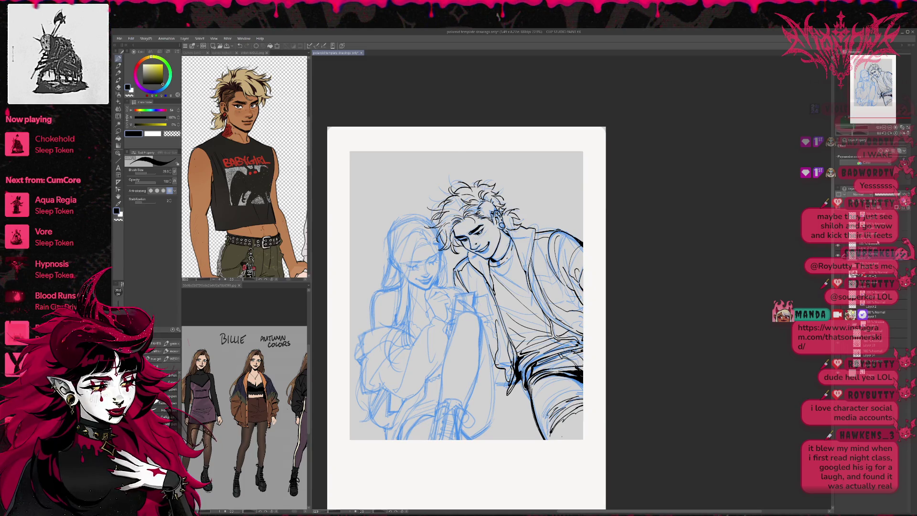
key("ctrl+plus")
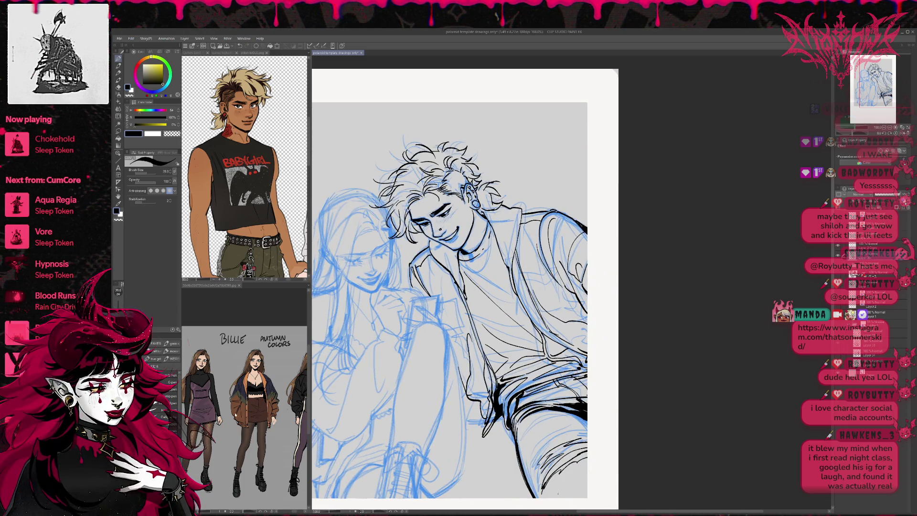
scroll(235, 416, "right", 5)
scroll(291, 408, "up", 3)
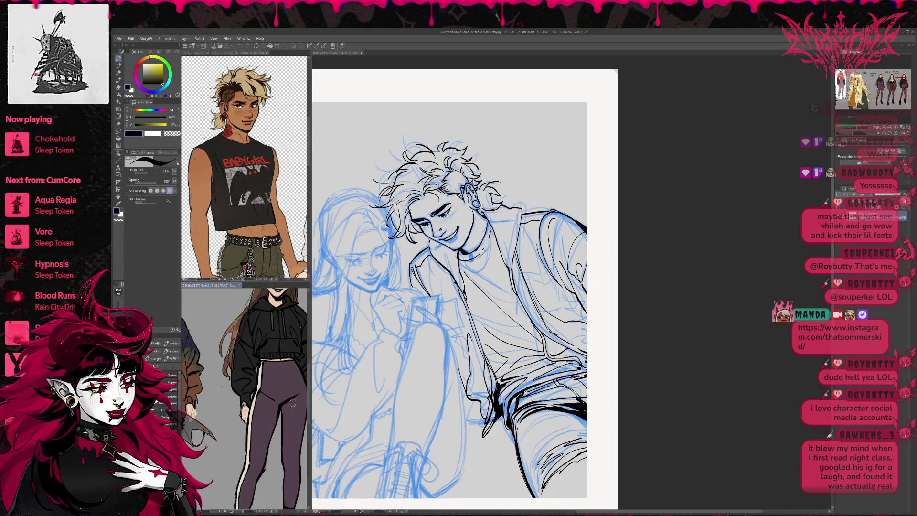
scroll(291, 407, "down", 3)
key("ctrl+Tab")
key("ctrl+plus")
key("ctrl+plus")
key("ctrl+plus")
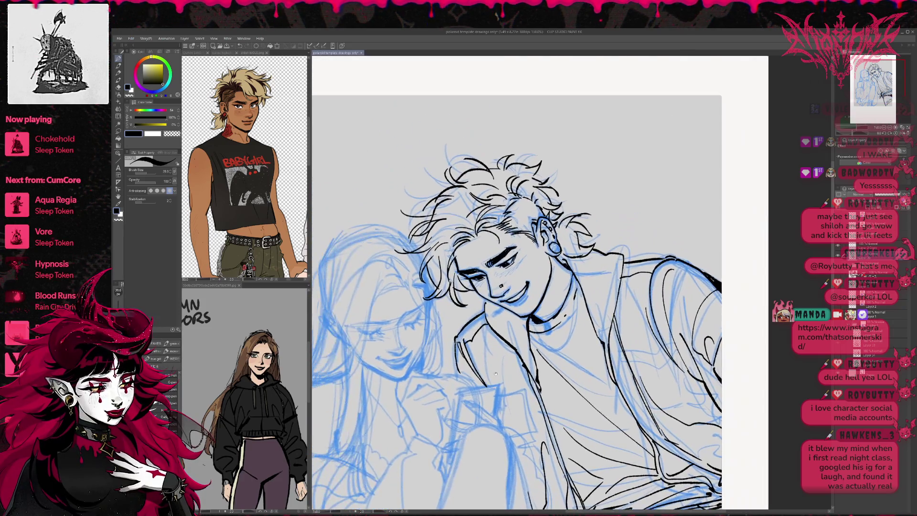
key("asciicircum")
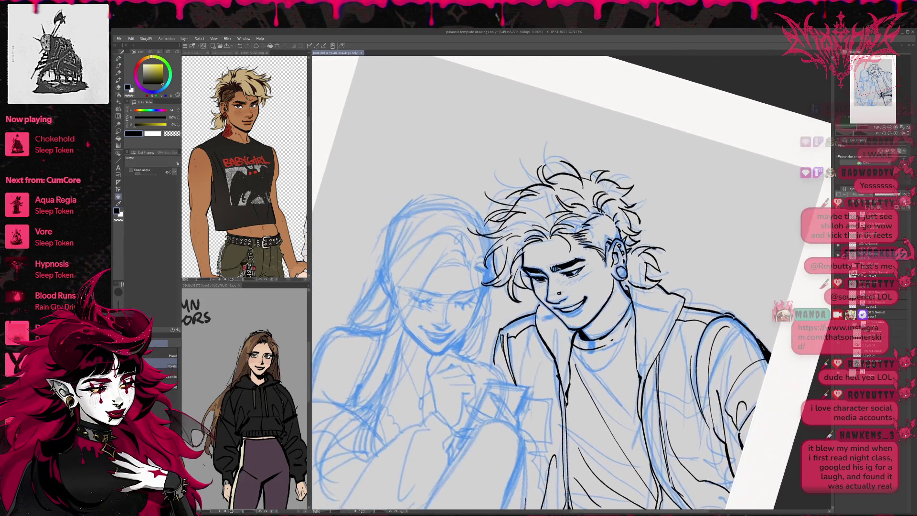
left_click_drag(631, 272, 657, 306)
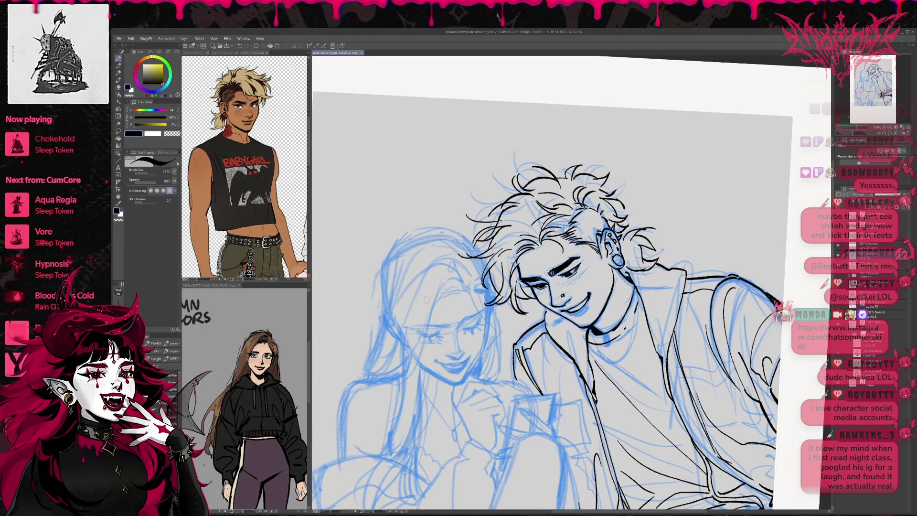
Ink the girl's closed eyes, nose, smiling lips and filled mouth, plus lashes under her eye
left_click_drag(427, 328, 482, 313)
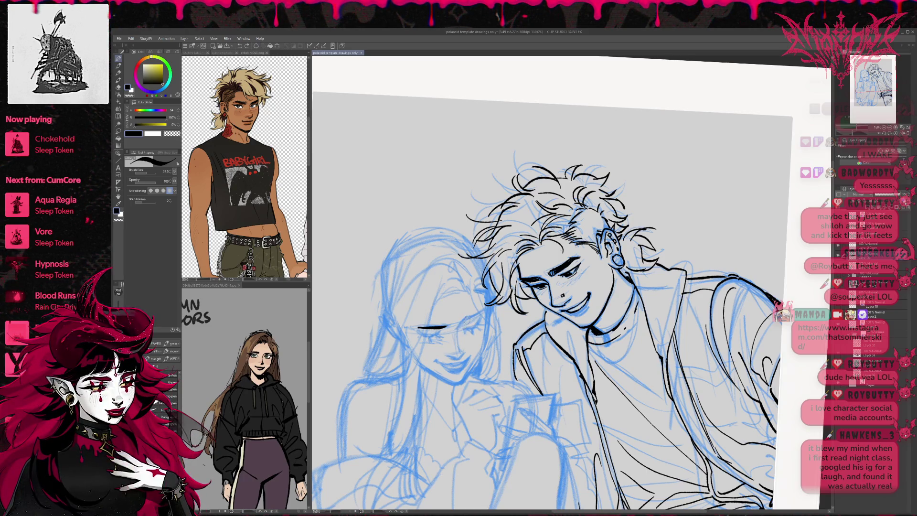
left_click_drag(461, 325, 484, 313)
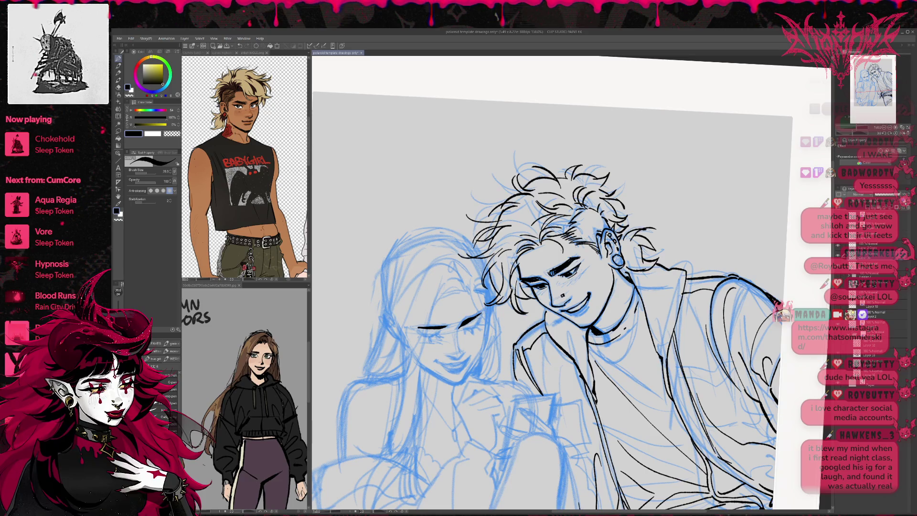
left_click_drag(449, 363, 466, 354)
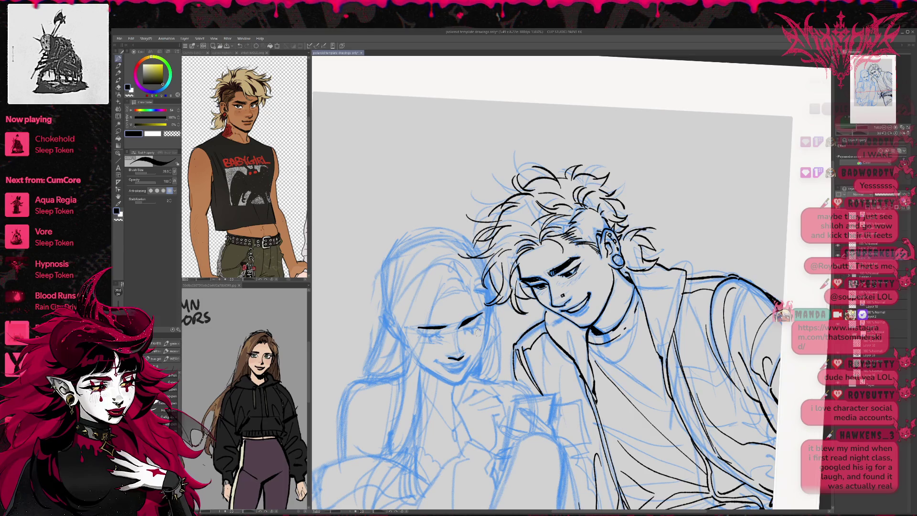
left_click_drag(440, 367, 460, 361)
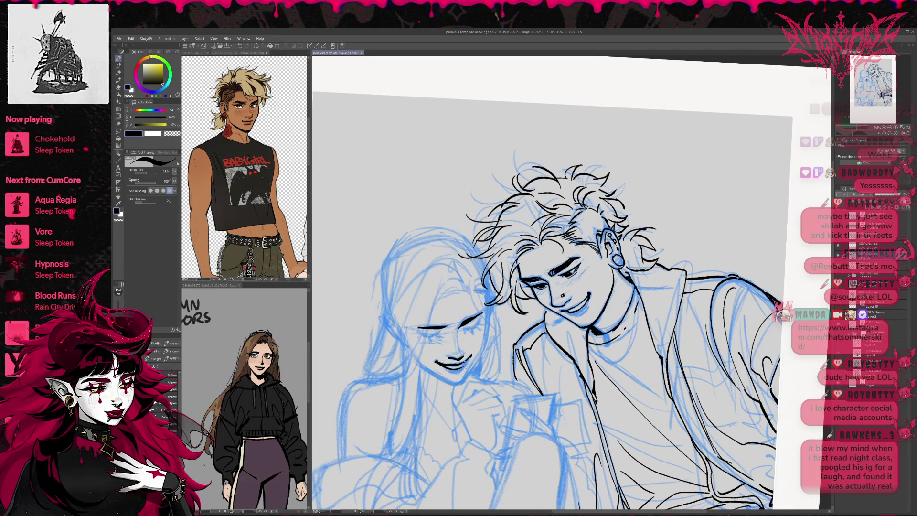
left_click_drag(447, 369, 469, 371)
left_click_drag(424, 336, 441, 337)
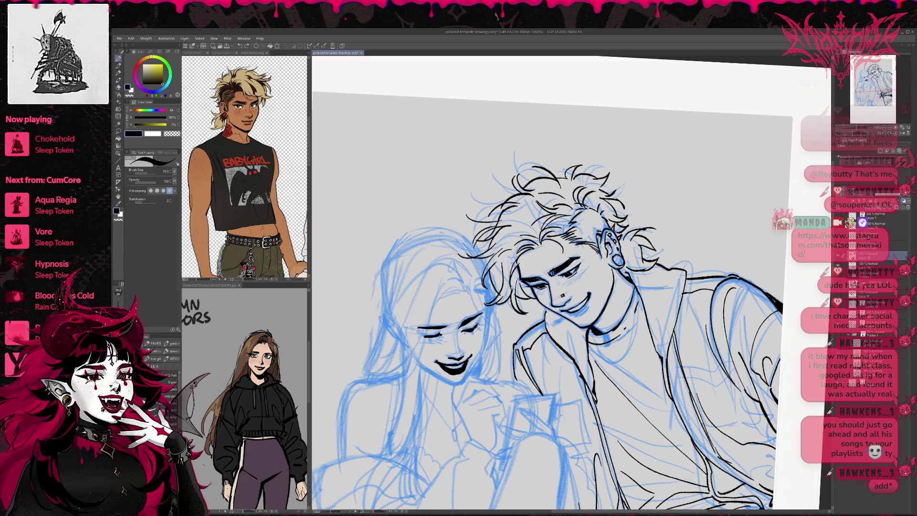
Add lash strokes around her closed eye, erase a stray one, redraw lashes and flip the view back
left_click_drag(422, 337, 475, 331)
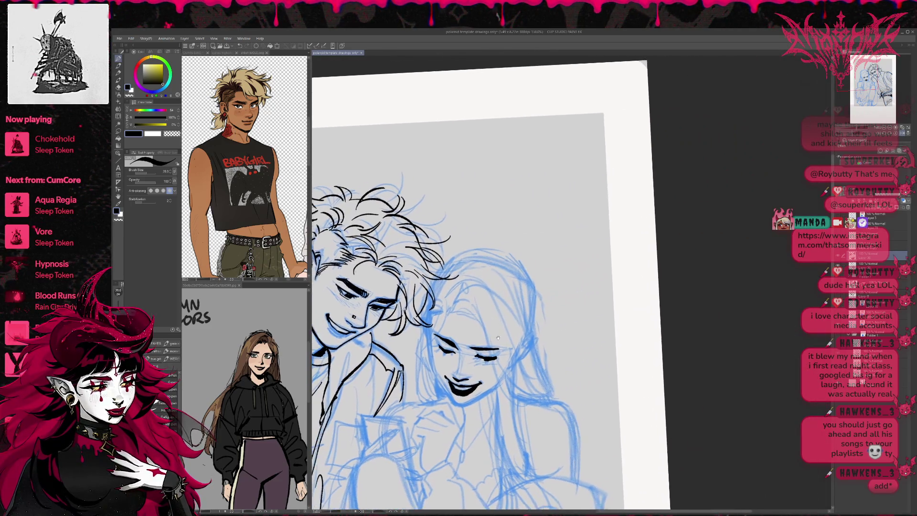
key("e")
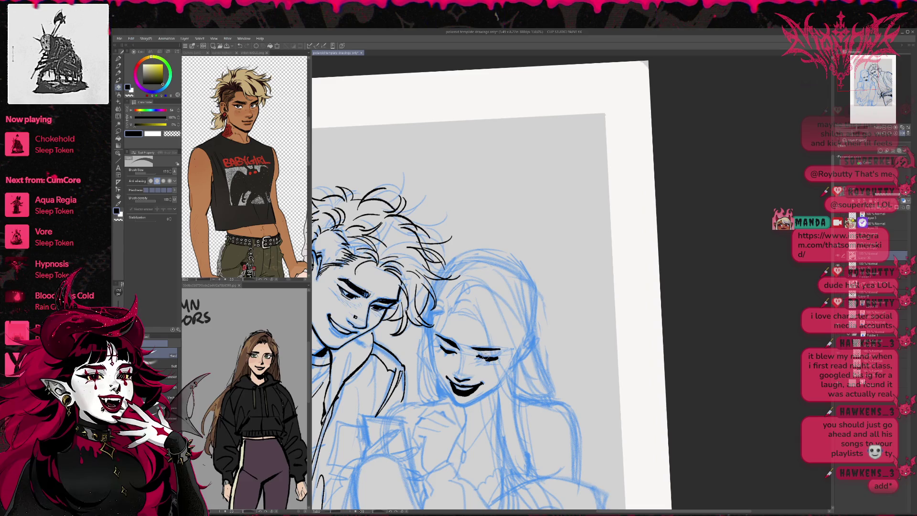
left_click_drag(489, 355, 500, 358)
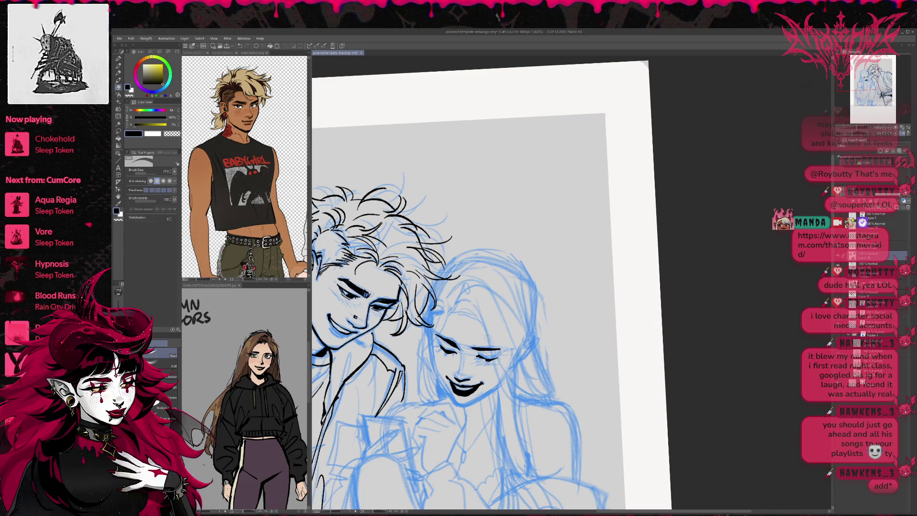
key("p")
left_click_drag(476, 359, 492, 364)
left_click_drag(489, 356, 497, 363)
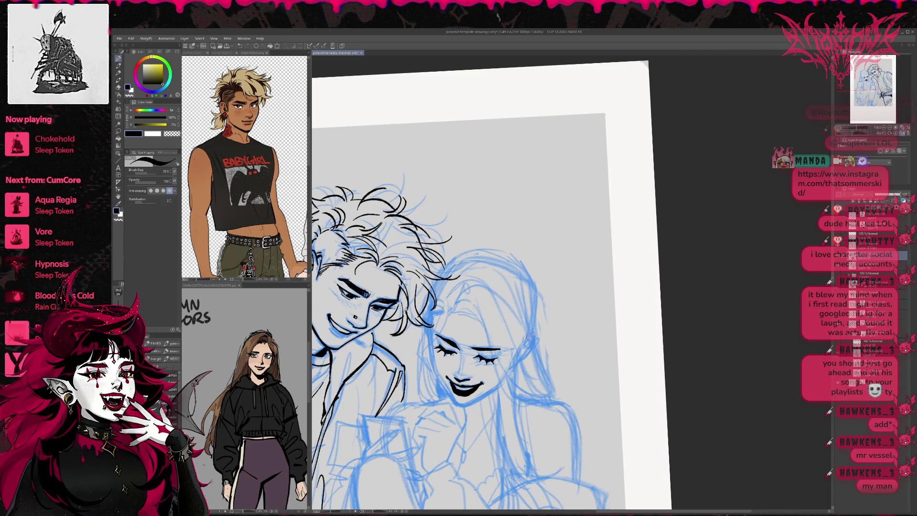
key("h")
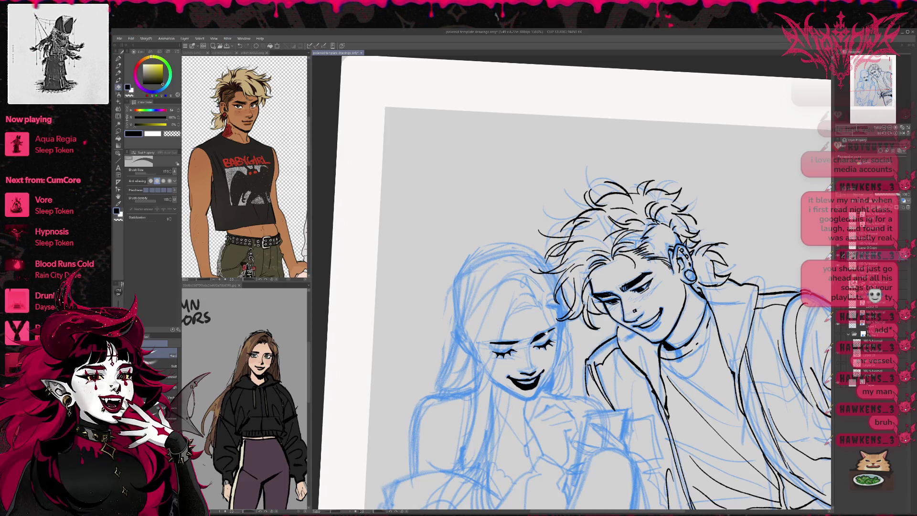
Mirror the canvas horizontally and recenter the couple to check the drawing
left_click_drag(539, 325, 564, 300)
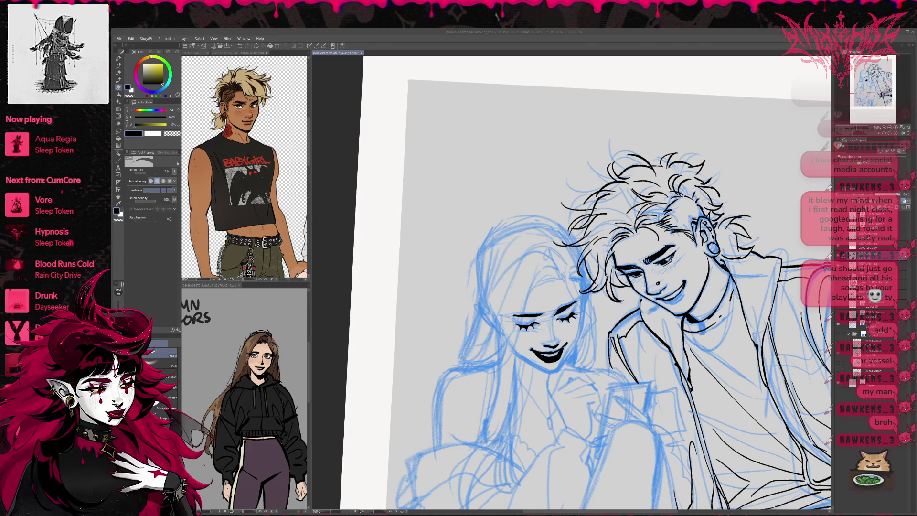
left_click_drag(573, 287, 502, 314)
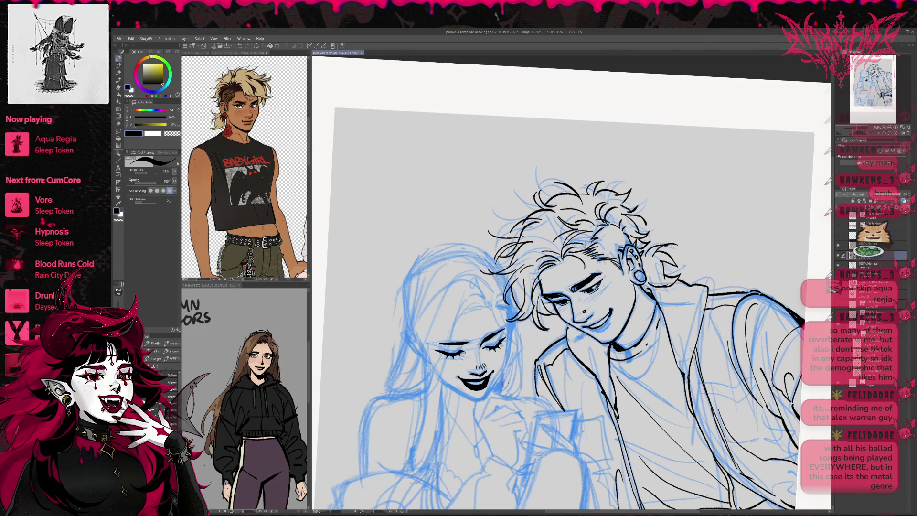
key("h")
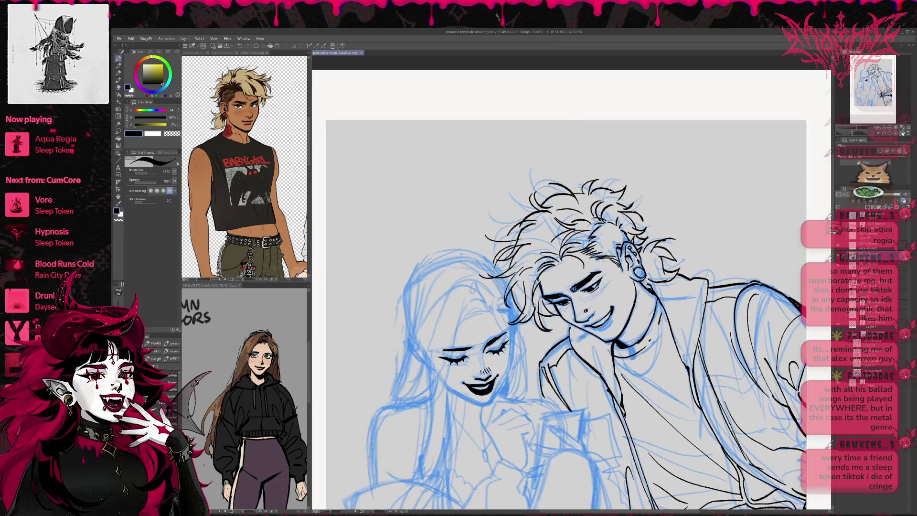
left_click_drag(771, 270, 592, 326)
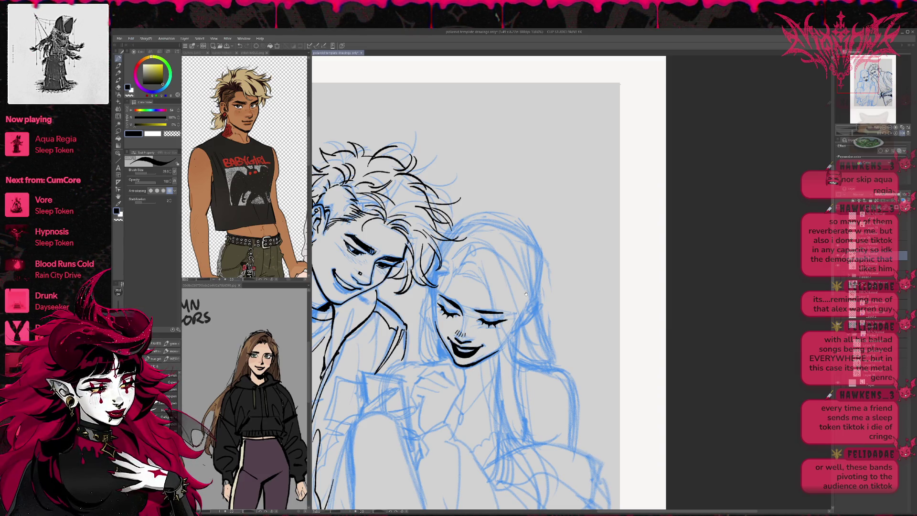
mouse_move(527, 308)
left_mouse_down()
mouse_move(529, 317)
mouse_move(452, 276)
left_mouse_up()
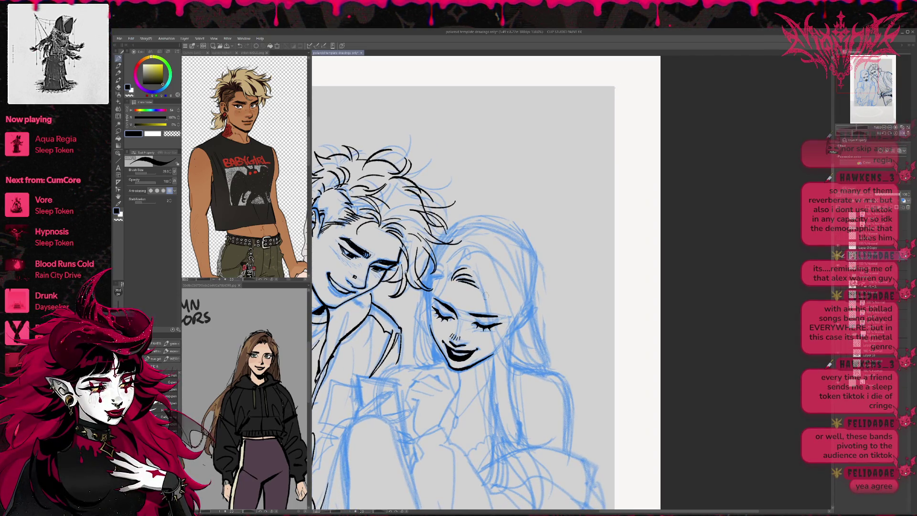
Ink strands at the top and left of the girl's hair and redraw her face contour line
mouse_move(467, 269)
left_mouse_down()
mouse_move(487, 304)
mouse_move(502, 300)
mouse_move(502, 354)
mouse_move(557, 362)
left_mouse_up()
scroll(473, 287, "up", 1)
mouse_move(467, 268)
left_mouse_down()
mouse_move(440, 309)
mouse_move(435, 340)
left_mouse_up()
left_click_drag(451, 310, 437, 343)
left_click_drag(470, 273, 464, 282)
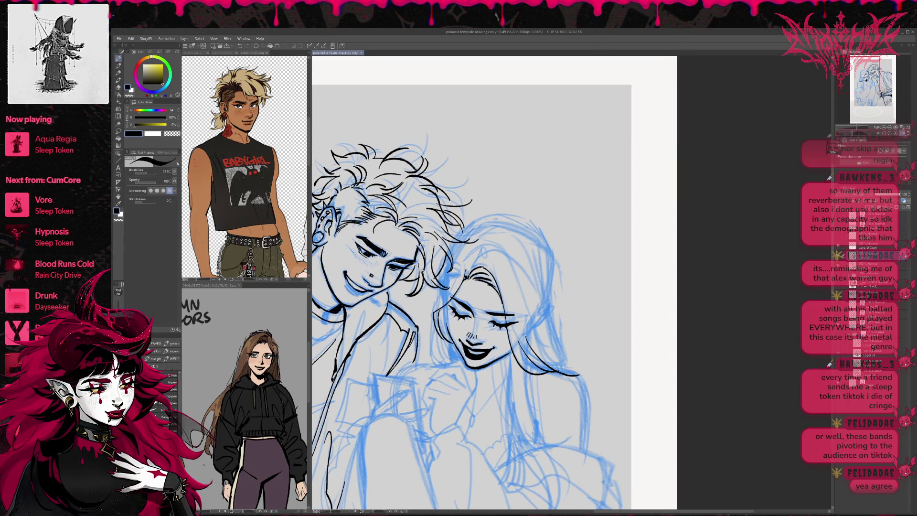
key("e")
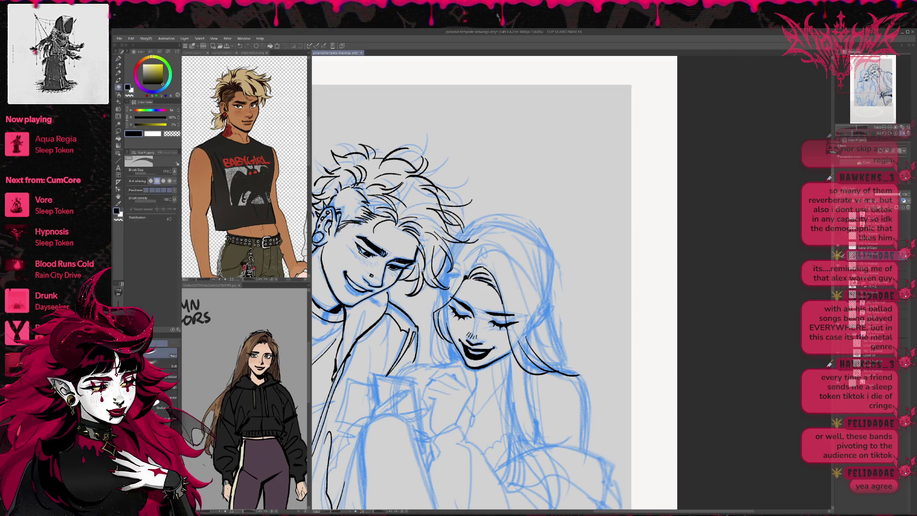
key("p")
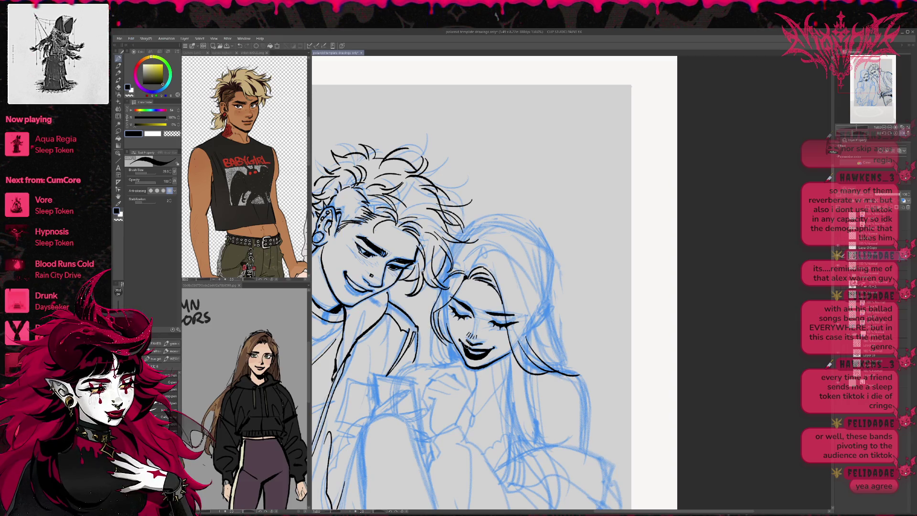
left_click_drag(443, 315, 444, 362)
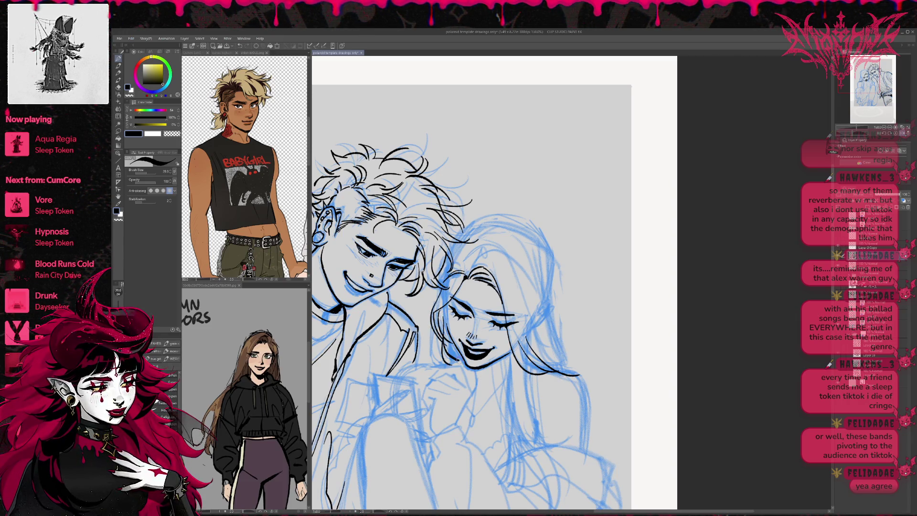
key("ctrl+z")
key("ctrl+z")
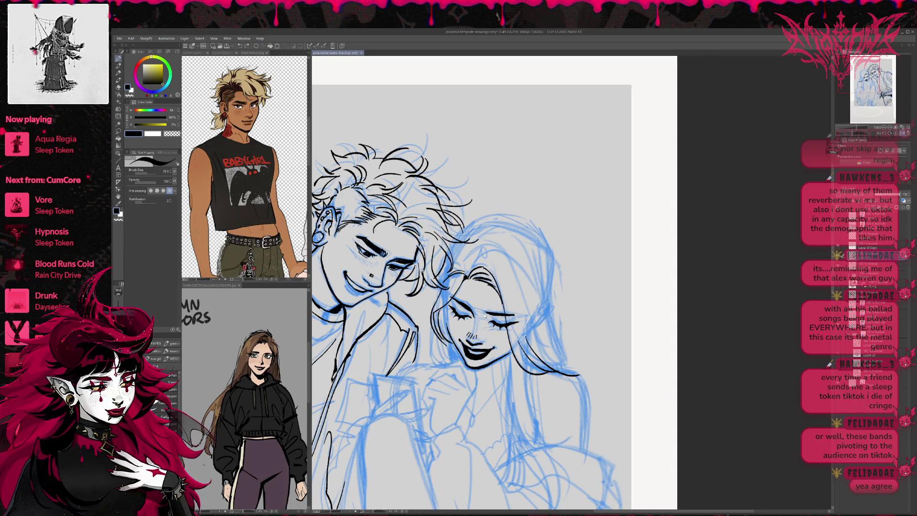
left_click_drag(442, 330, 435, 362)
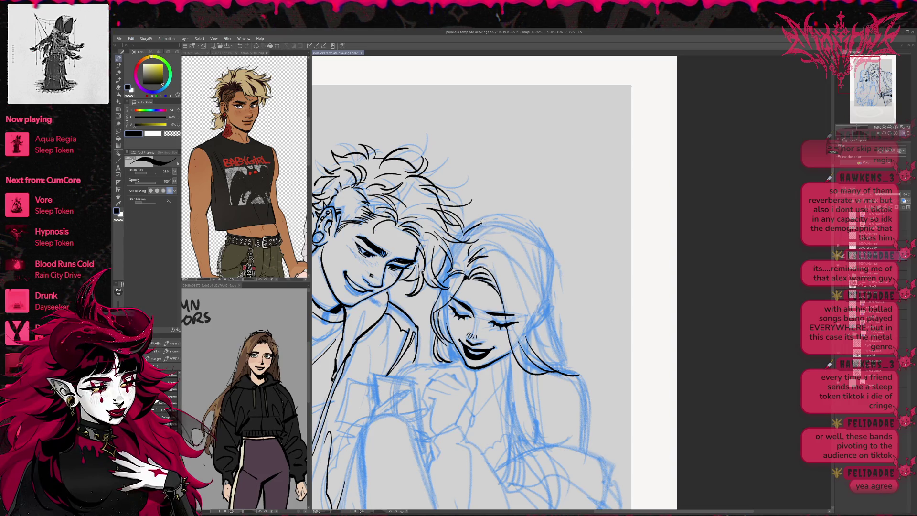
Redo the arc along the top of her hair and ink strands down its right edge
mouse_move(478, 231)
left_mouse_down()
mouse_move(530, 232)
mouse_move(543, 243)
mouse_move(551, 294)
left_mouse_up()
key("ctrl+z")
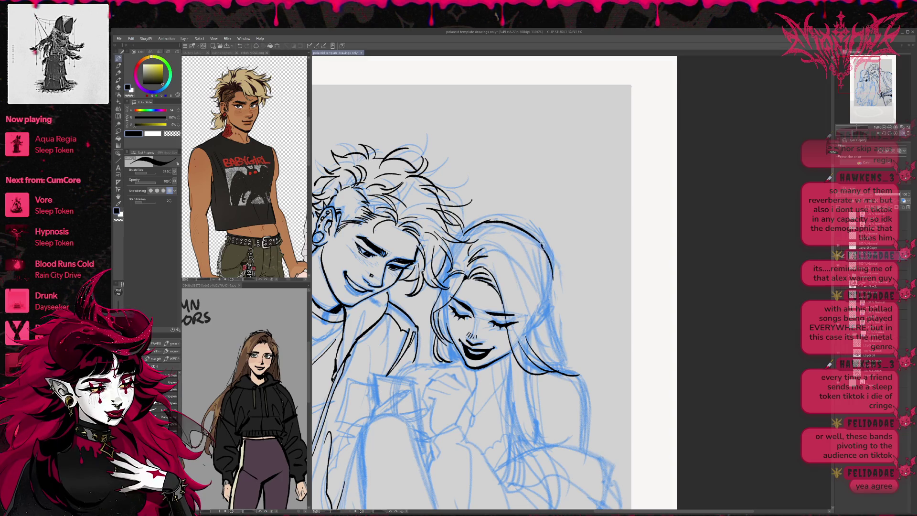
key("ctrl+z")
left_click_drag(545, 246, 554, 302)
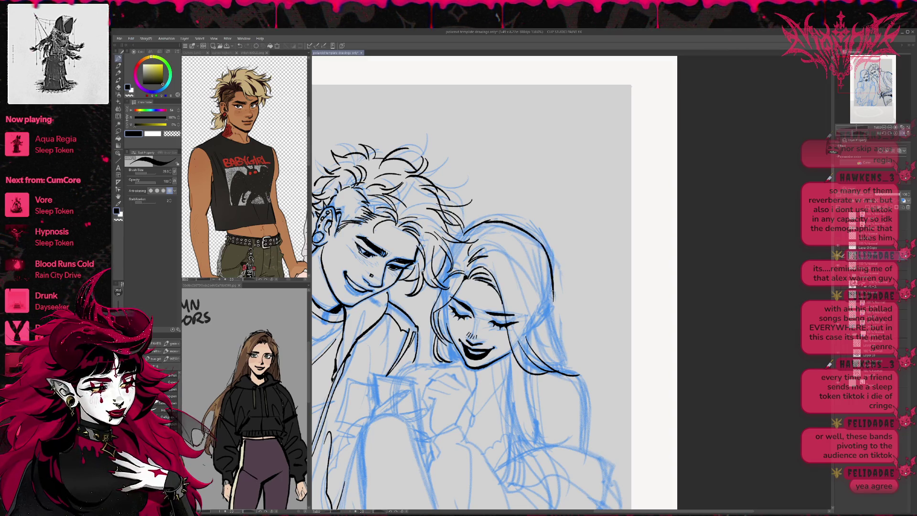
left_click_drag(501, 248, 563, 364)
left_click_drag(523, 261, 565, 366)
left_click_drag(530, 243, 544, 334)
left_click_drag(550, 285, 559, 360)
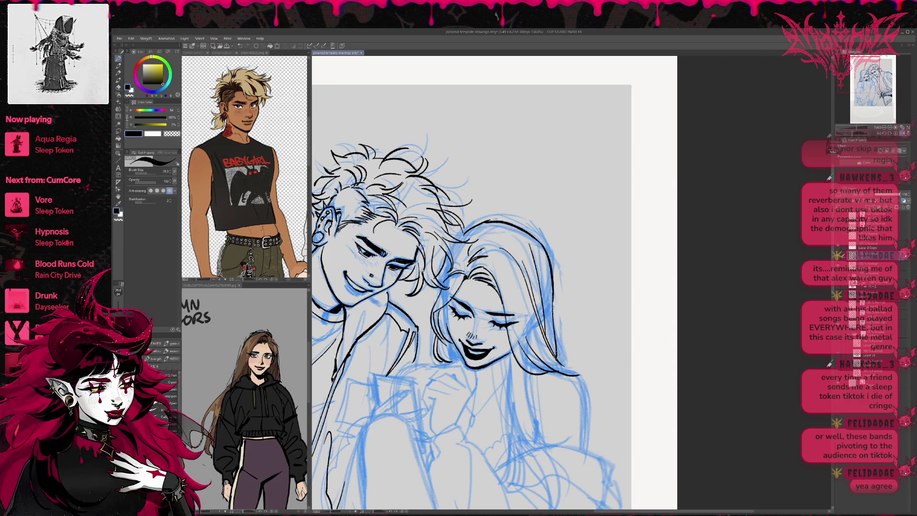
left_click_drag(552, 293, 561, 359)
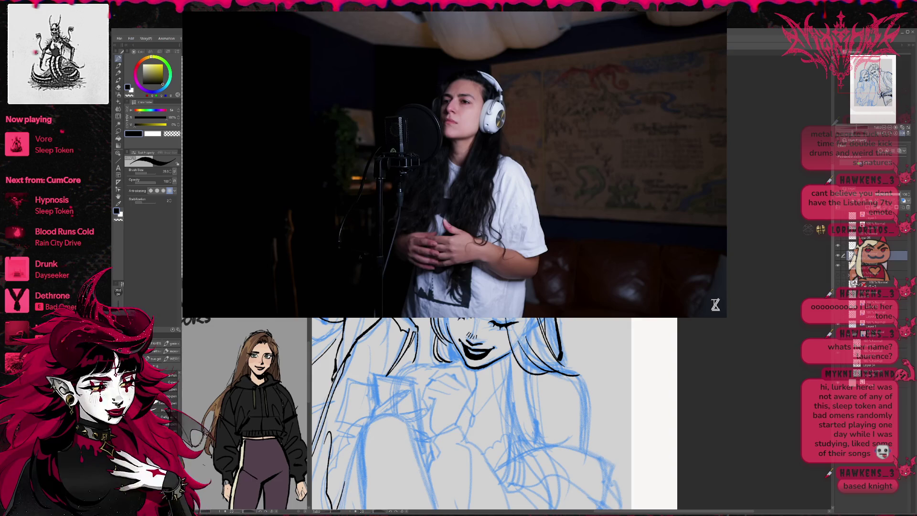
mouse_move(455, 165)
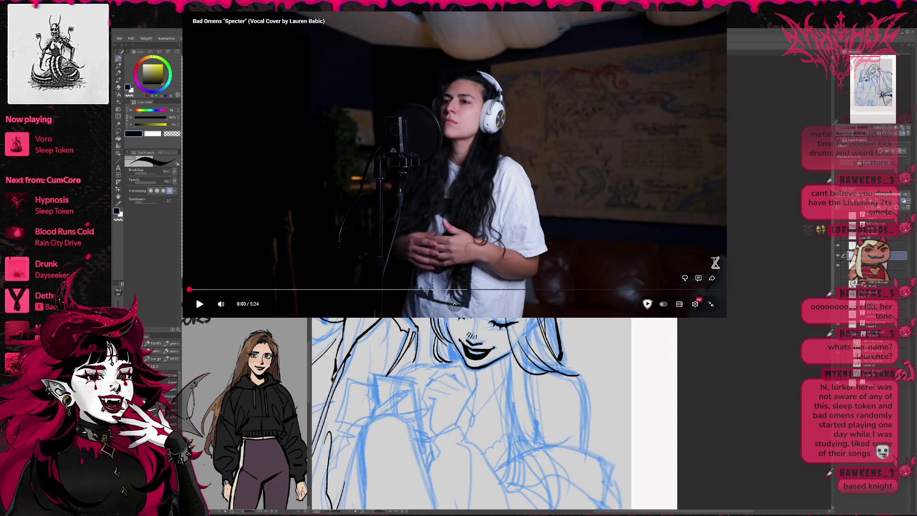
Play the Specter vocal cover from 0:00 and move the video window off the drawing
left_click(199, 303)
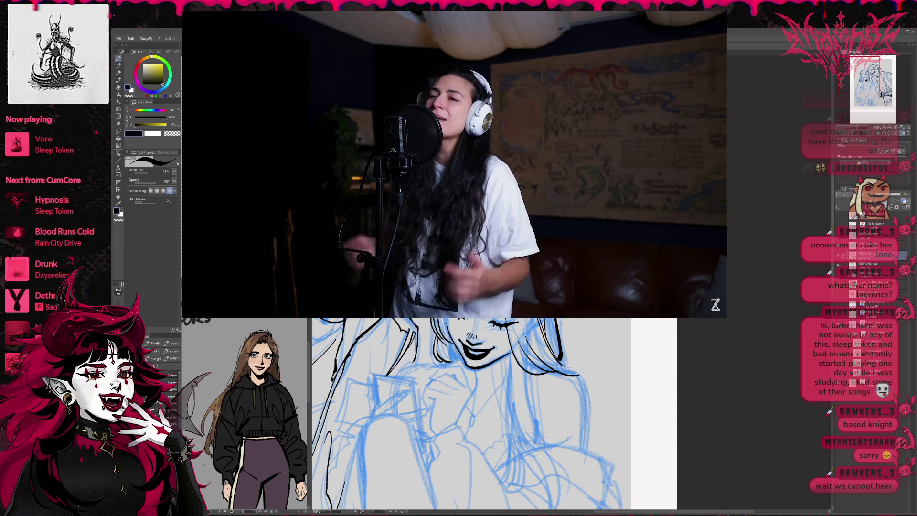
key("space")
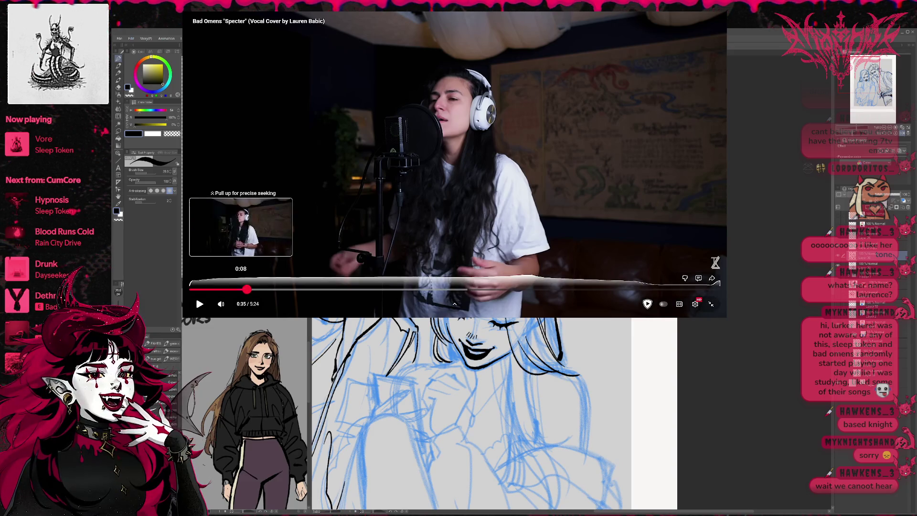
left_click(192, 290)
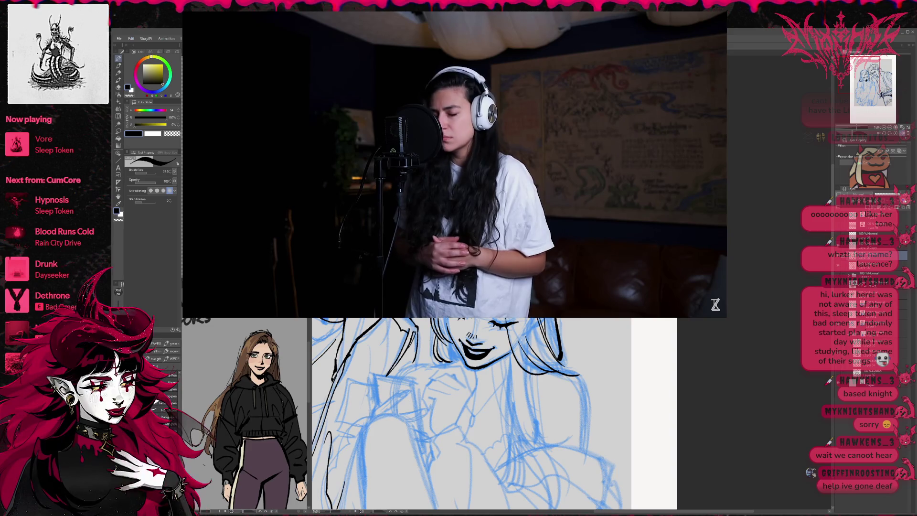
mouse_move(715, 304)
left_mouse_down()
mouse_move(795, 287)
mouse_move(829, 228)
mouse_move(902, 223)
mouse_move(902, 213)
left_mouse_up()
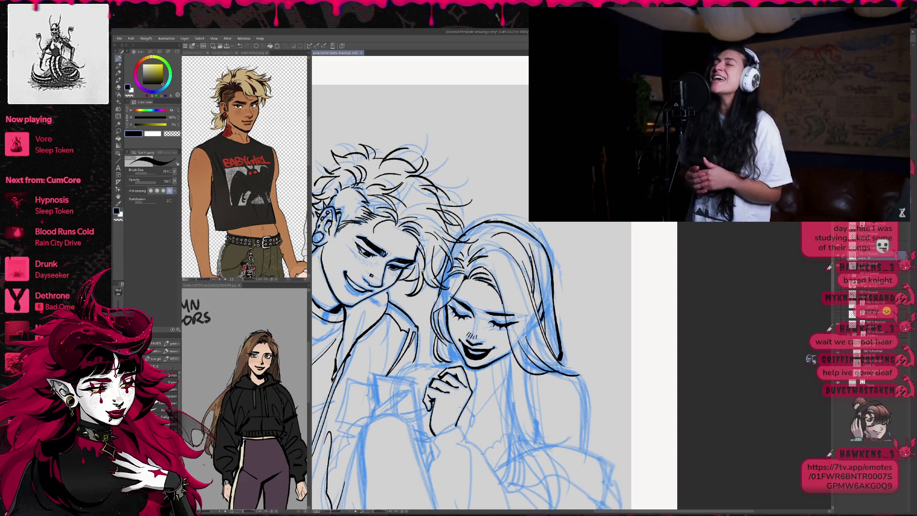
Switch to the eraser after inking the girl's clasped hands
key("e")
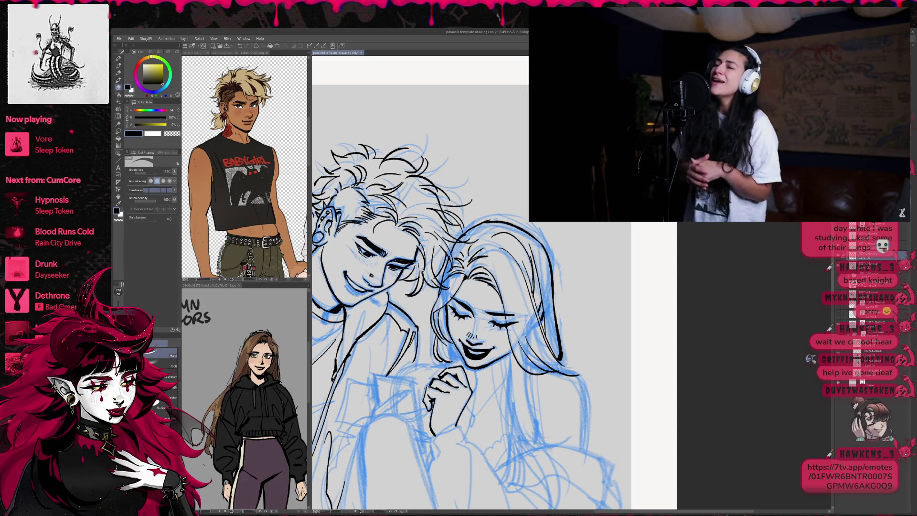
Erase a stray stroke near the girl's hand and mirror the view horizontally
left_click_drag(430, 387, 449, 393)
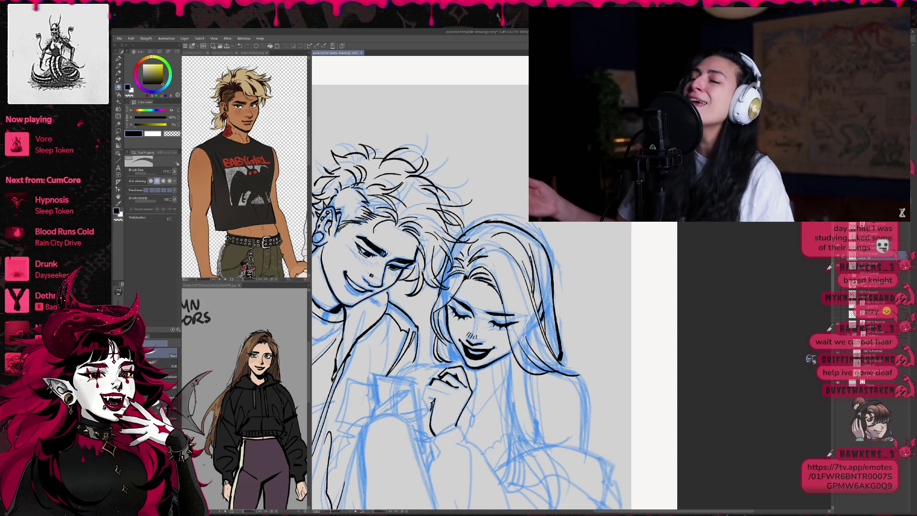
key("h")
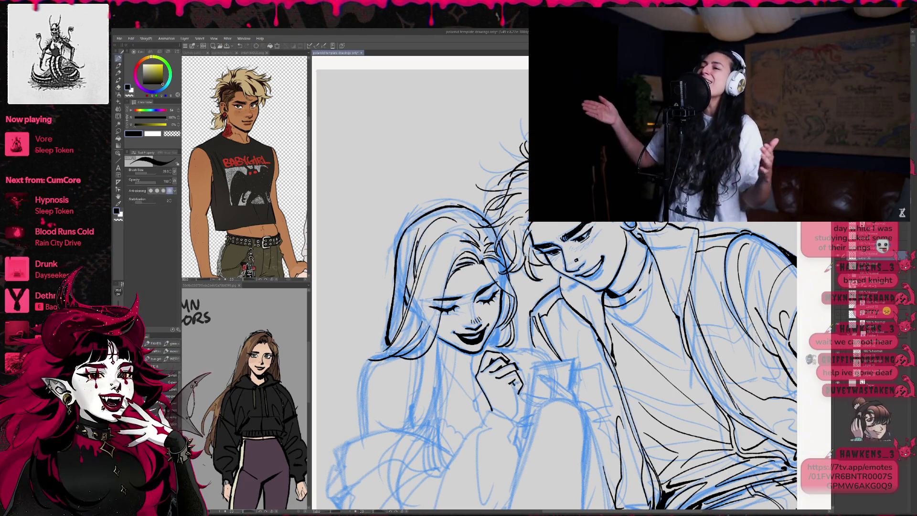
scroll(559, 287, "down", 1)
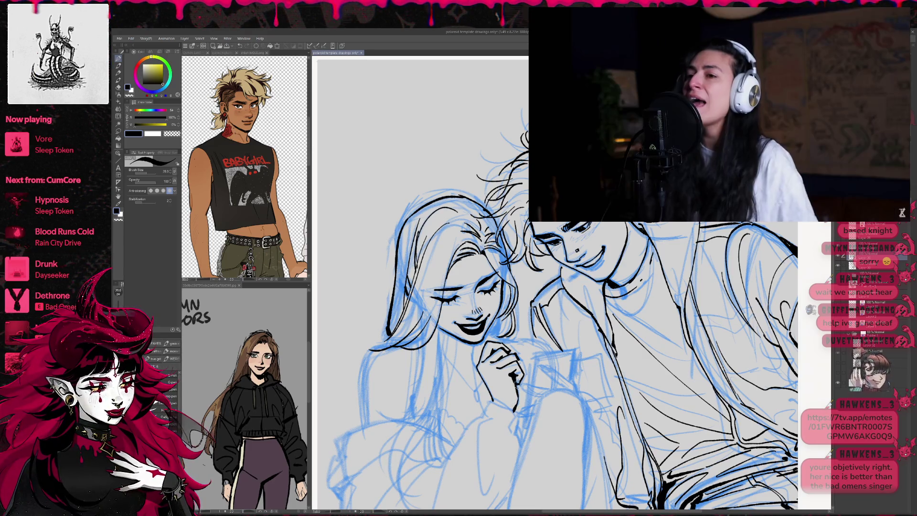
key("e")
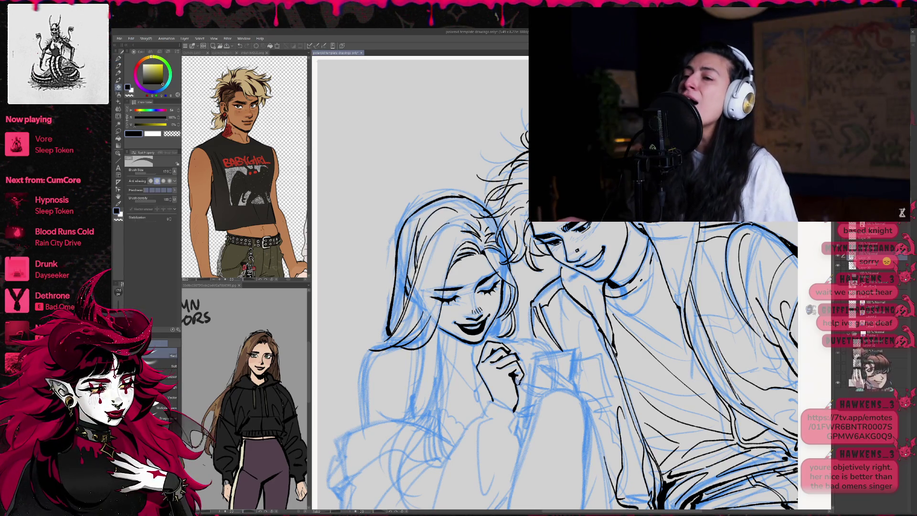
key("p")
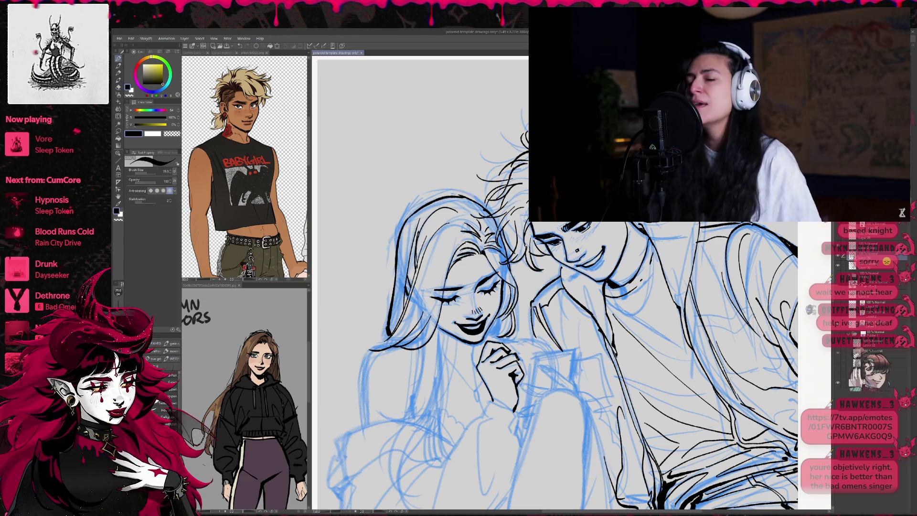
key("e")
key("p")
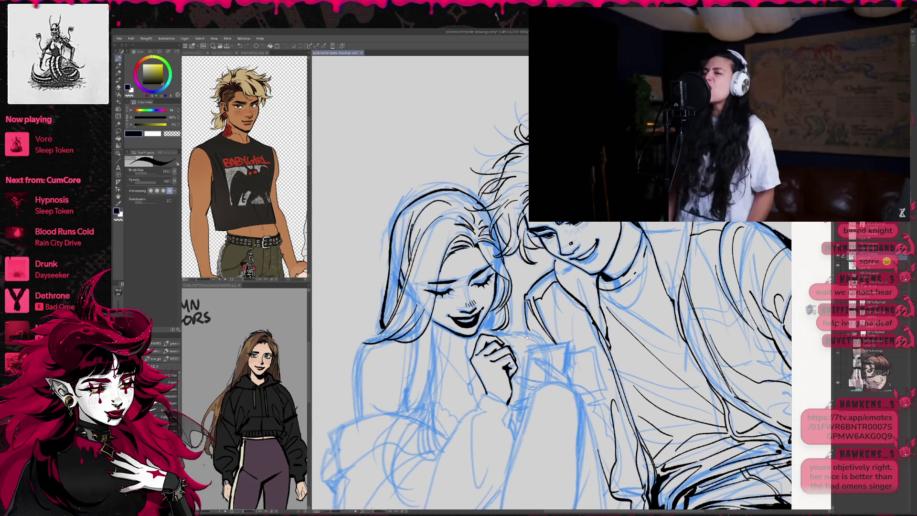
key("e")
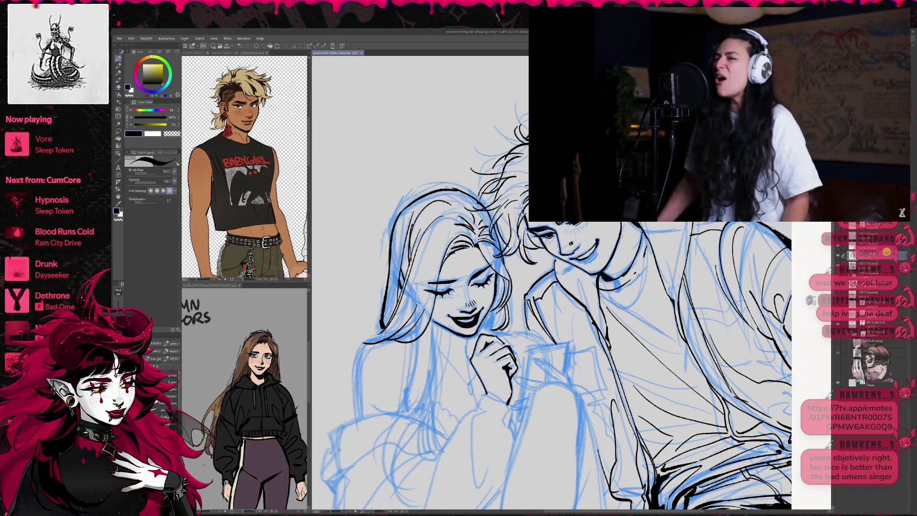
key("e")
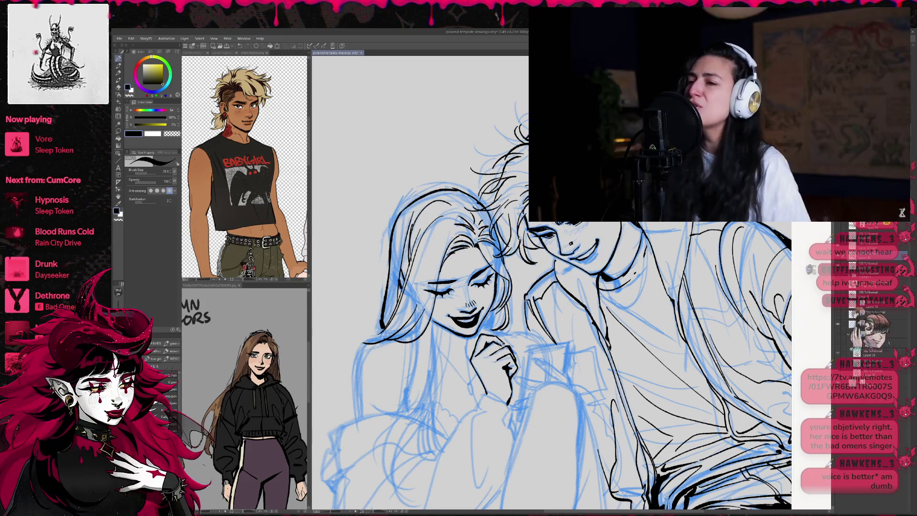
key("p")
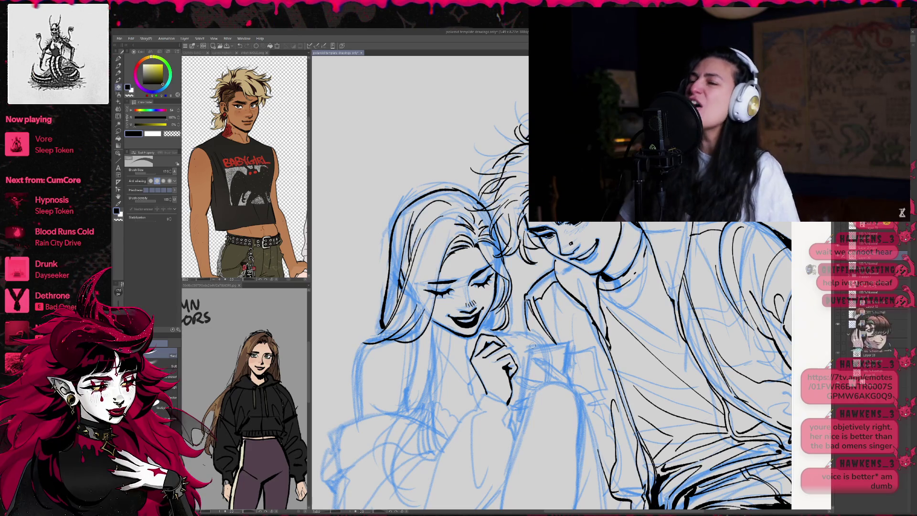
left_click_drag(532, 339, 507, 349)
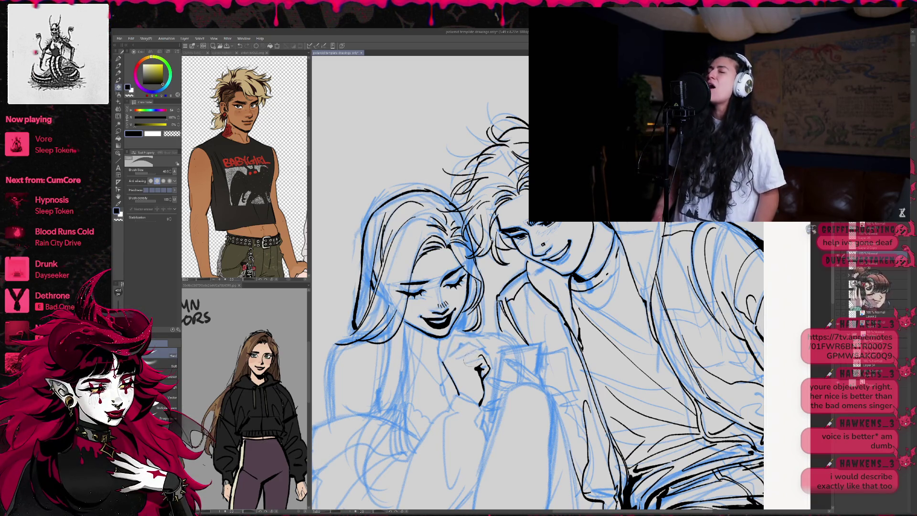
Erase part of the line beside the girl's hand
left_click_drag(488, 370, 480, 404)
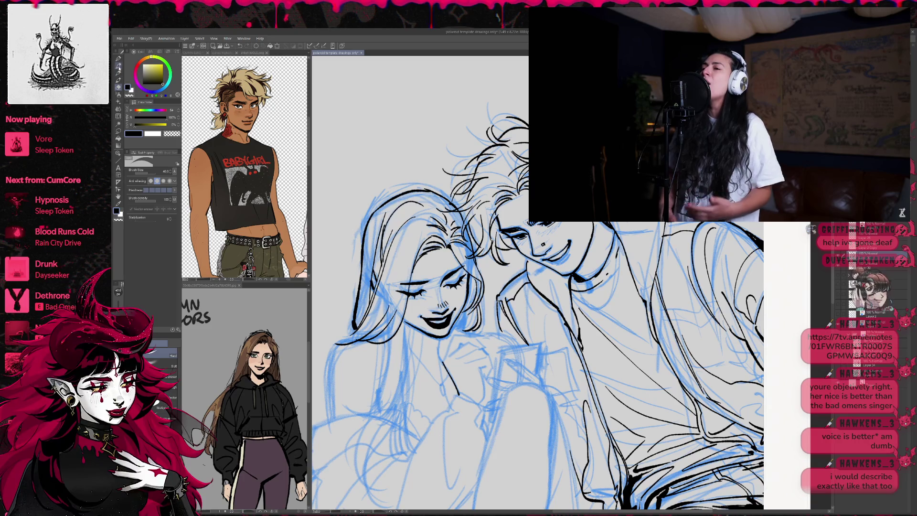
Return to the pen, then mirror the canvas horizontally and tilt it slightly to check the inked couple
key("p")
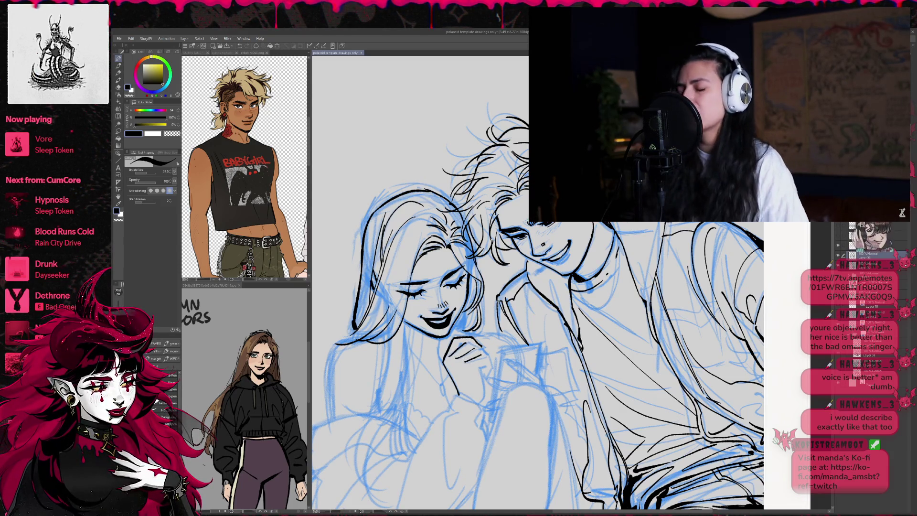
key("h")
key("minus")
scroll(530, 301, "down", 2)
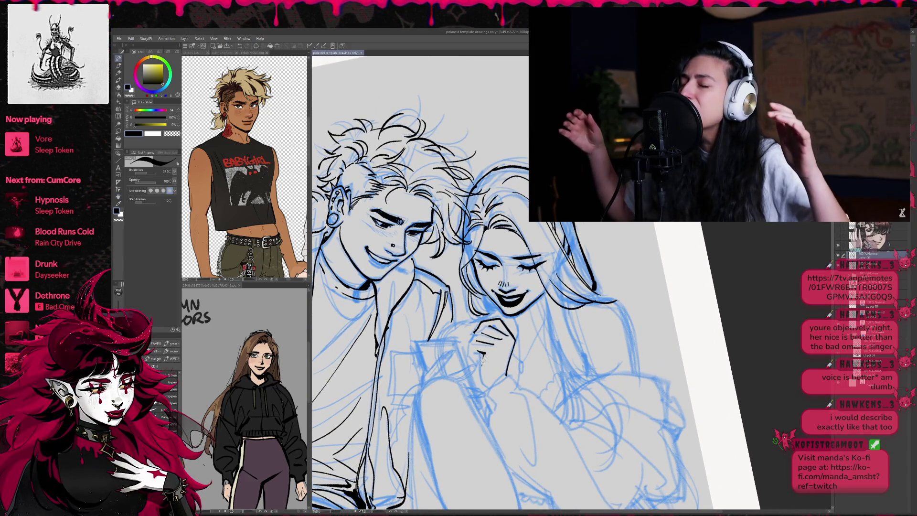
left_click_drag(481, 355, 487, 387)
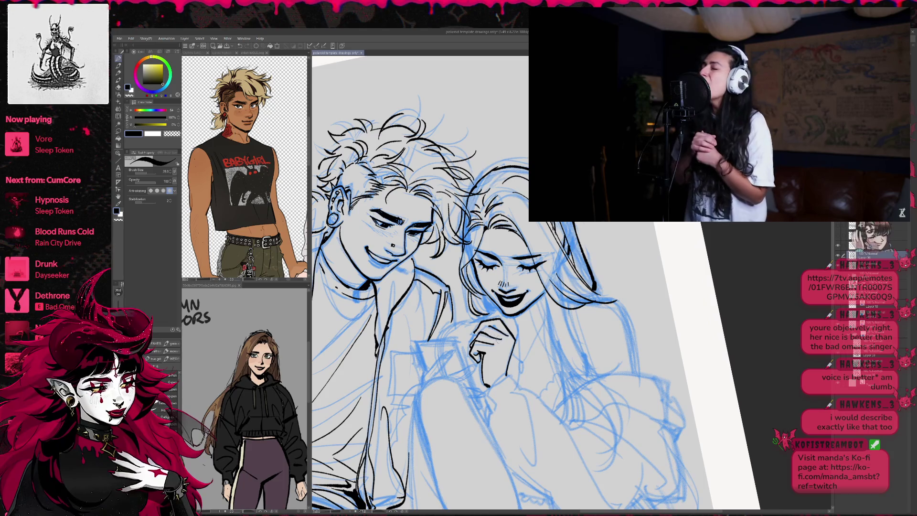
key("e")
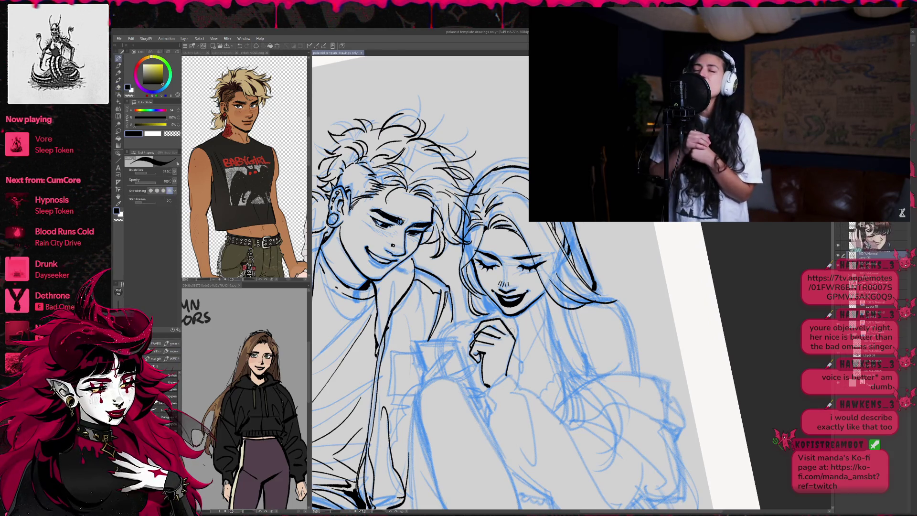
key("e")
key("p")
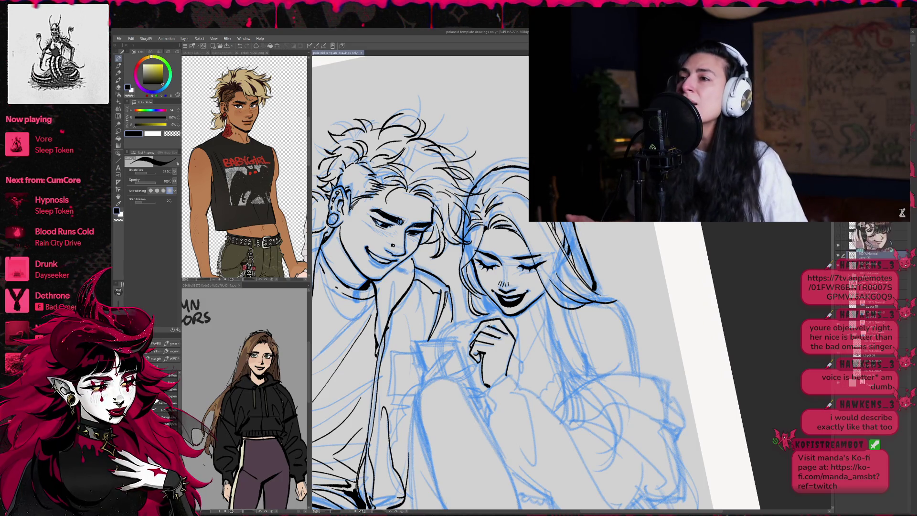
key("e")
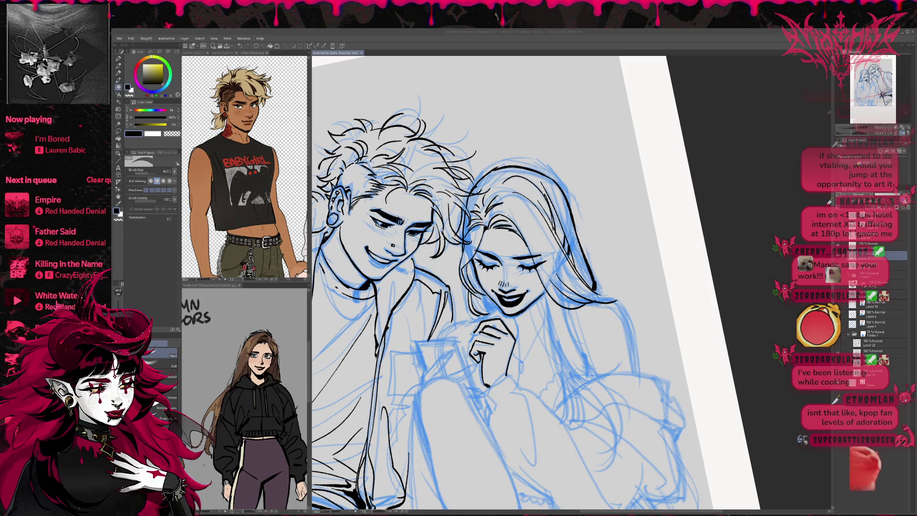
Reset the canvas rotation, zoom out slightly, and cycle pen, eraser and fill tools without adding ink
key("asciicircum")
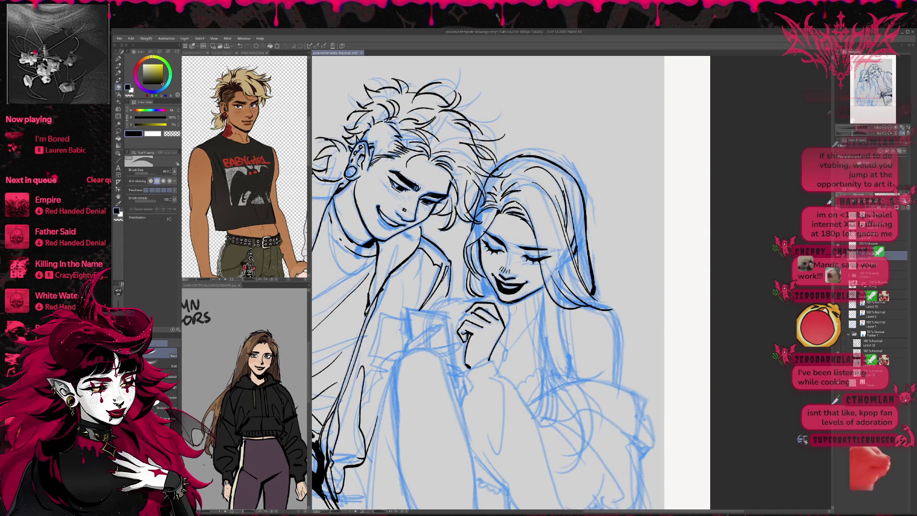
key("ctrl+minus")
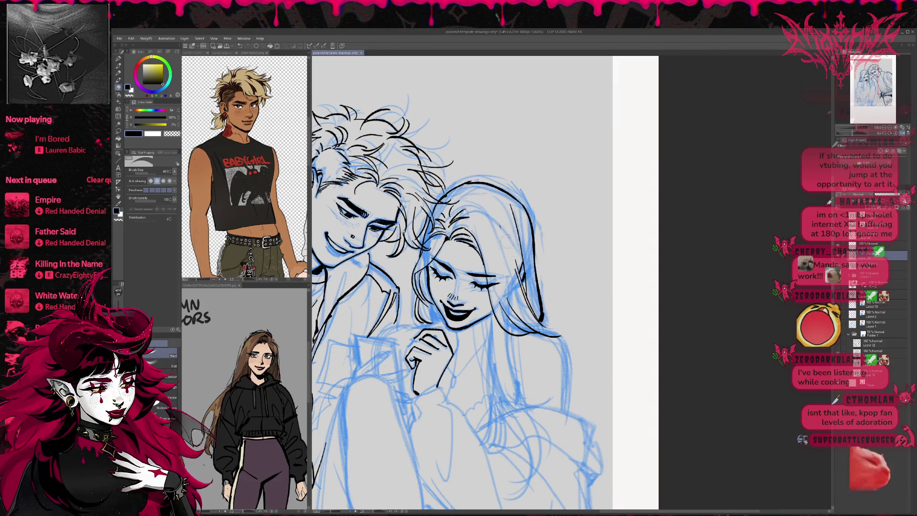
key("p")
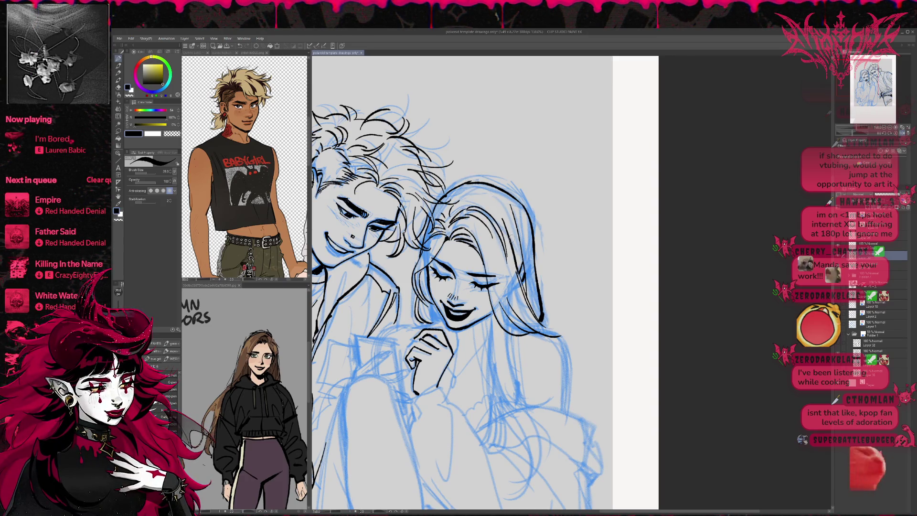
key("e")
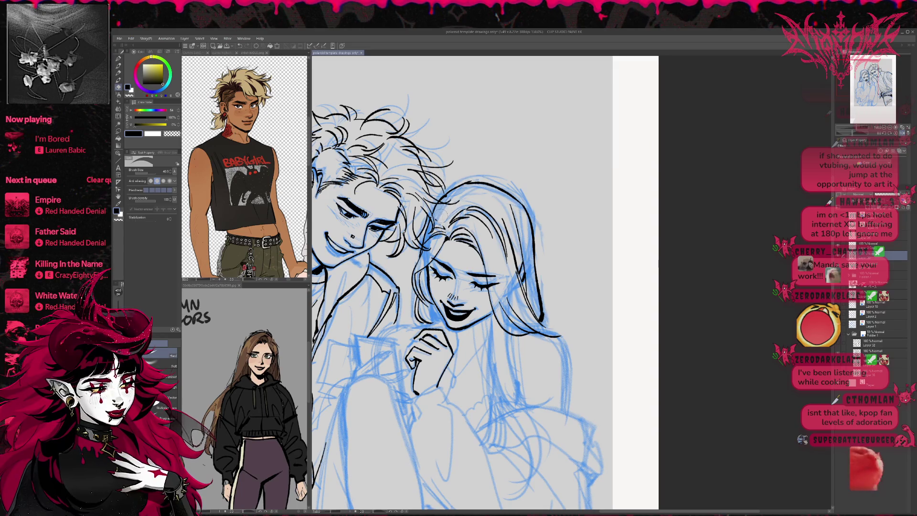
key("p")
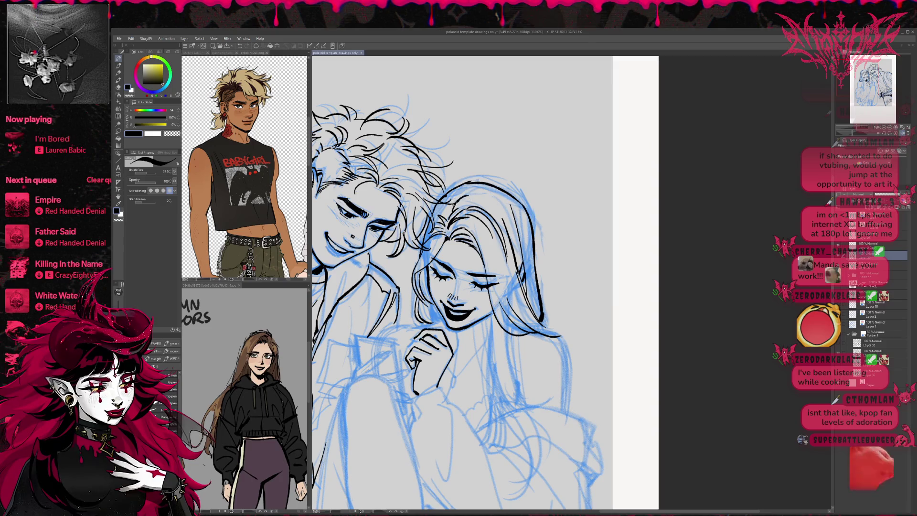
key("g")
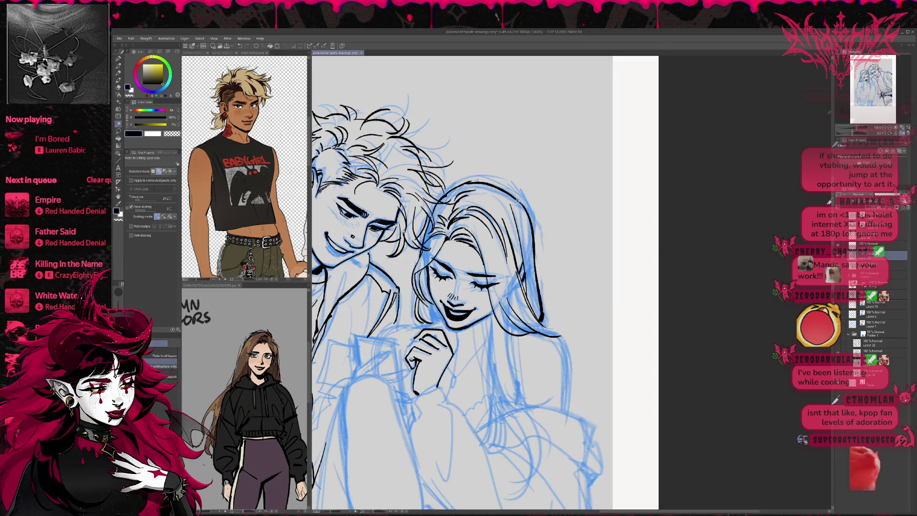
key("e")
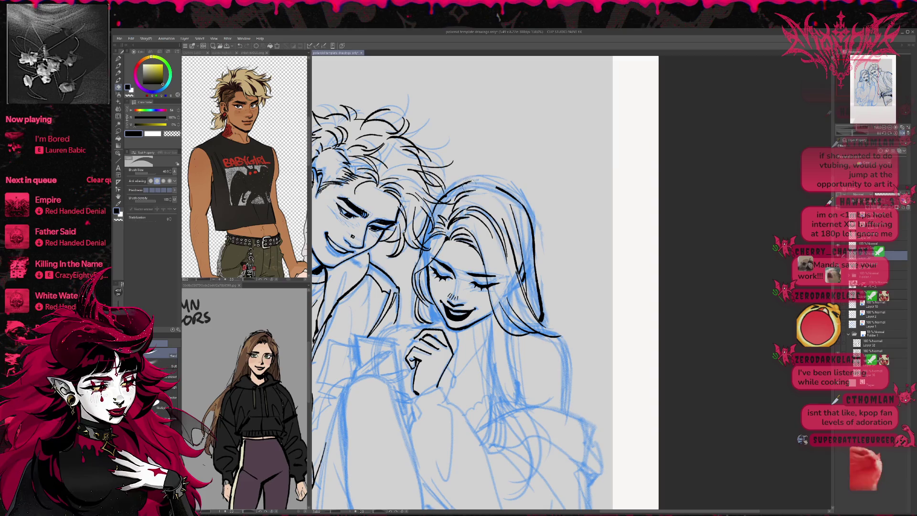
key("p")
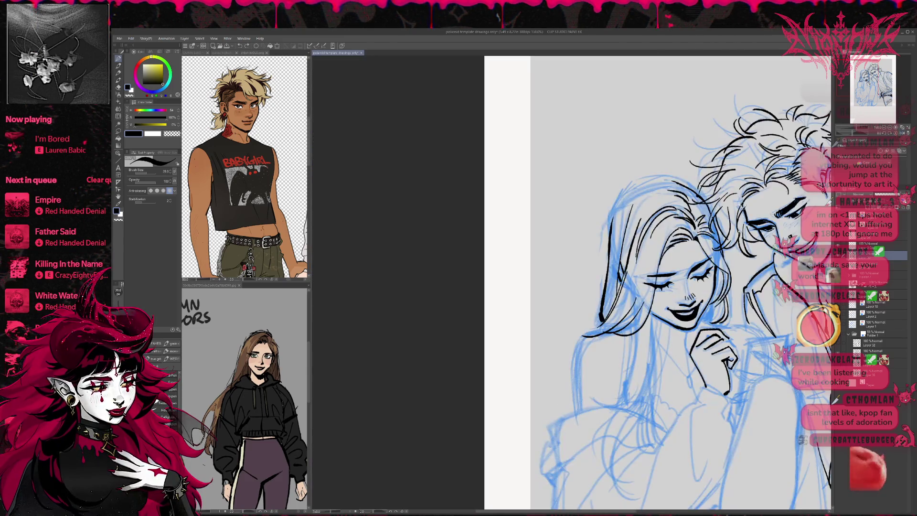
Mirror and rotate the view, then ink and thicken the girl's left hair outline in black
key("h")
left_click_drag(645, 215, 716, 308)
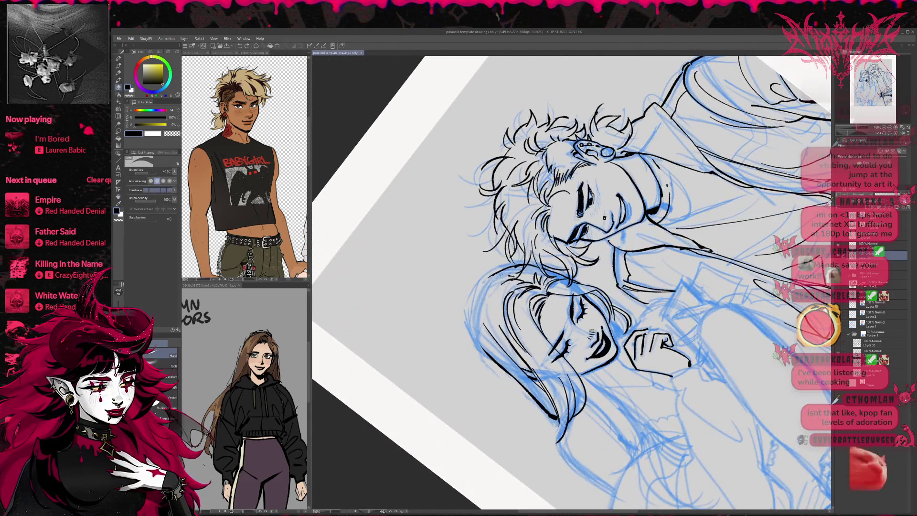
key("p")
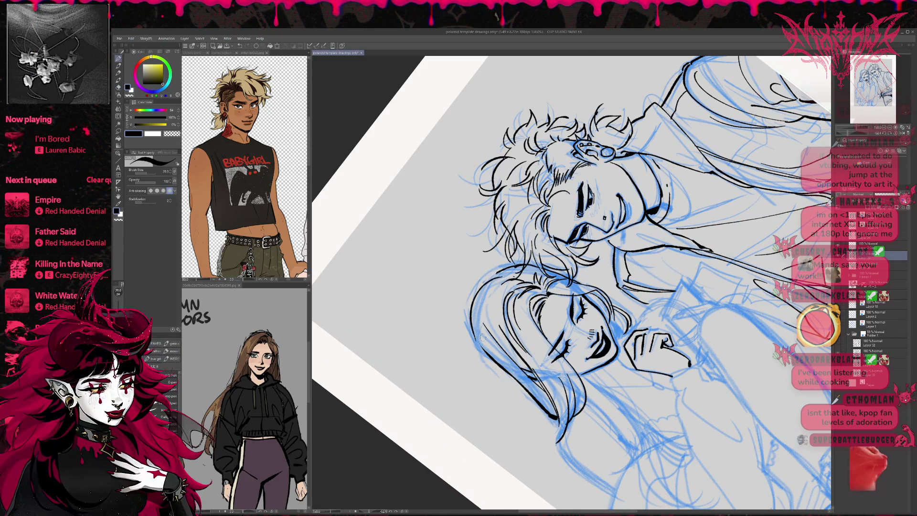
mouse_move(505, 275)
left_mouse_down()
mouse_move(474, 340)
mouse_move(499, 360)
left_mouse_up()
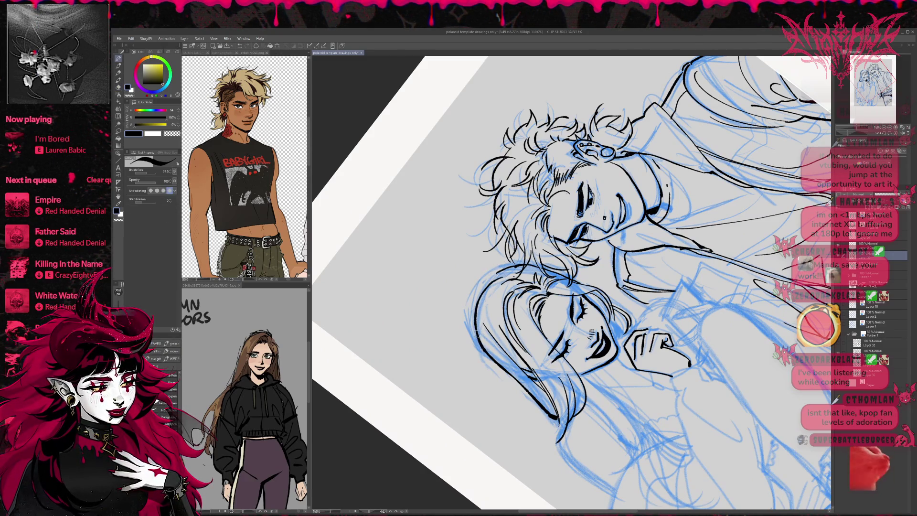
left_click_drag(500, 277, 476, 338)
mouse_move(497, 275)
left_mouse_down()
mouse_move(494, 285)
mouse_move(534, 345)
left_mouse_up()
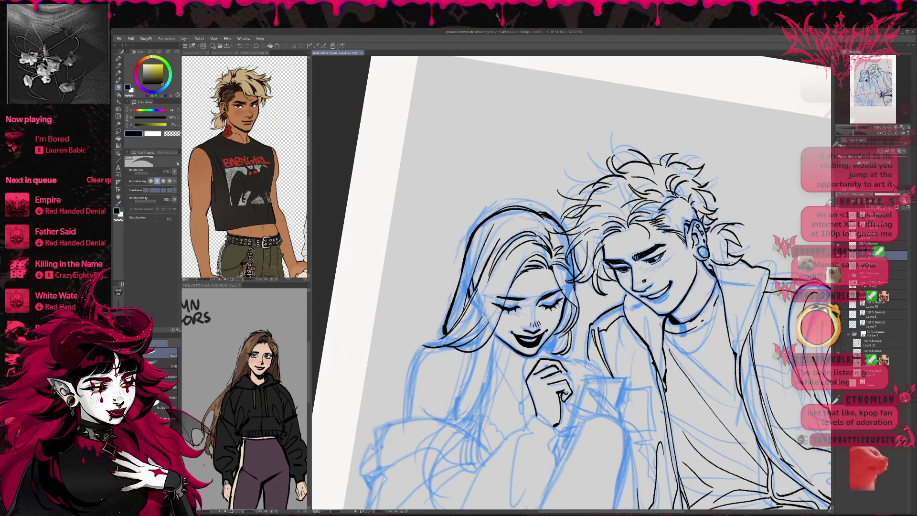
Erase stray lines along the hair, ink its top-left outline, then level and un-flip the view
left_click_drag(534, 344, 545, 358)
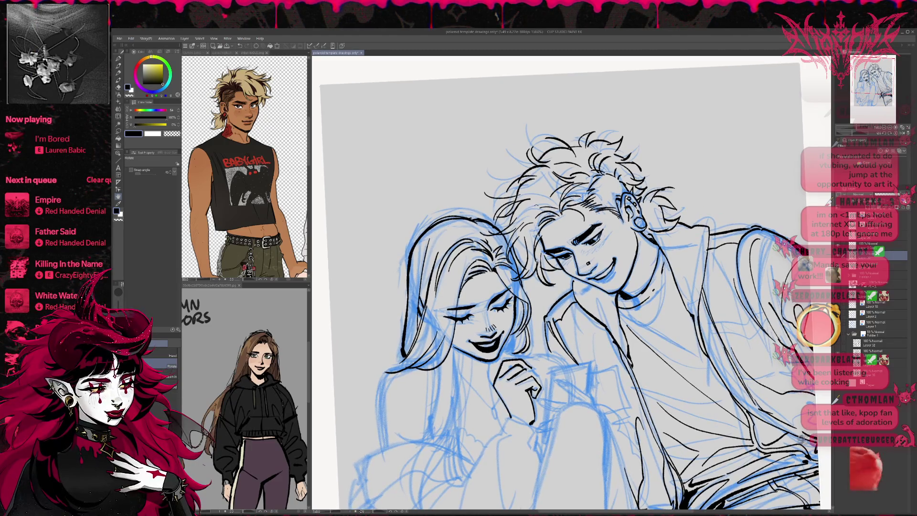
key("e")
left_click_drag(413, 251, 477, 216)
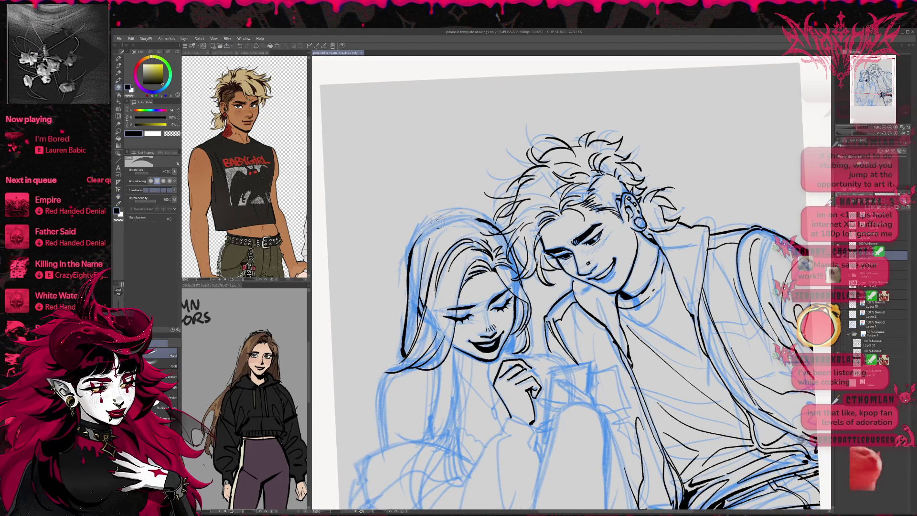
key("p")
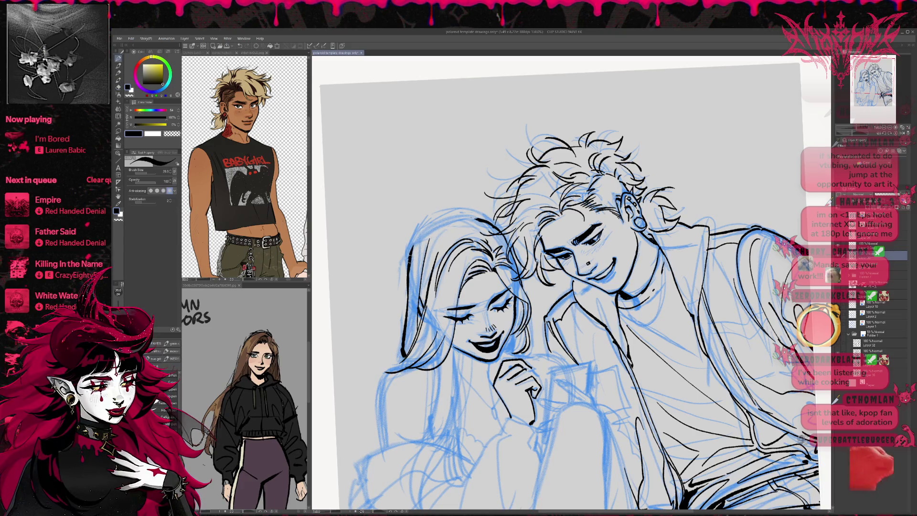
mouse_move(415, 247)
left_mouse_down()
mouse_move(430, 221)
mouse_move(474, 212)
left_mouse_up()
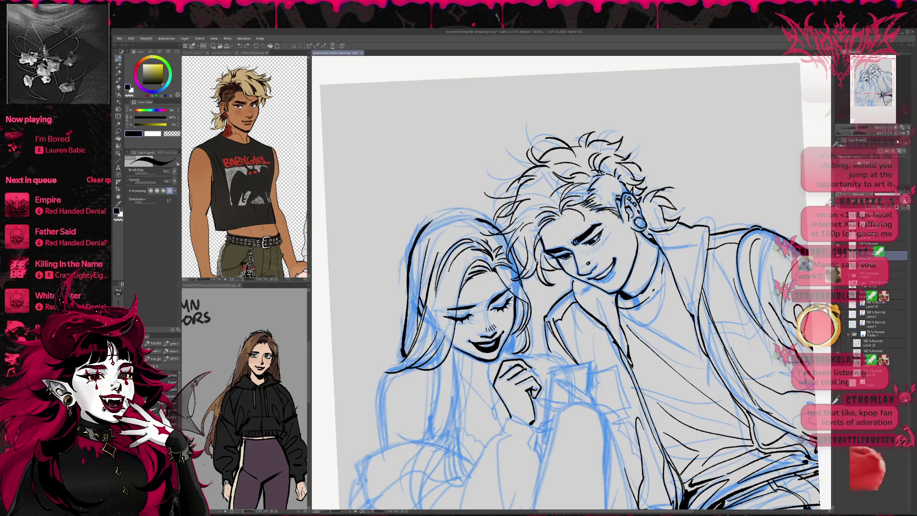
key("ctrl+@")
key("h")
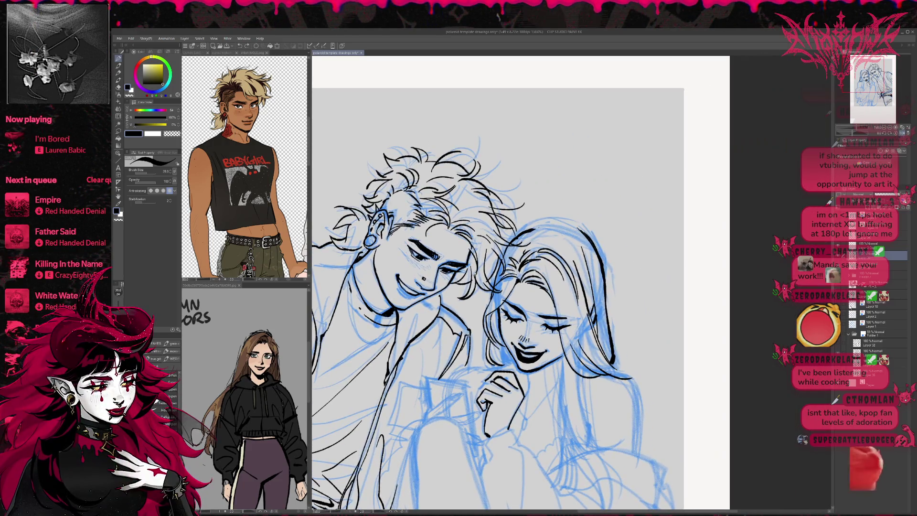
Undo the last hair stroke and redraw the girl's right hair outline in ink
left_click_drag(688, 302, 637, 329)
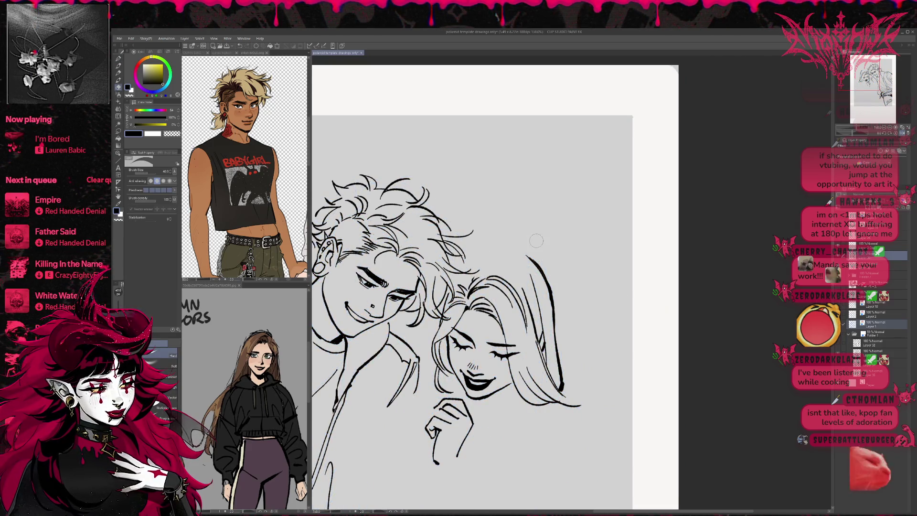
key("ctrl+z")
key("ctrl+z")
key("ctrl+z")
key("ctrl+z")
left_click_drag(544, 283, 556, 341)
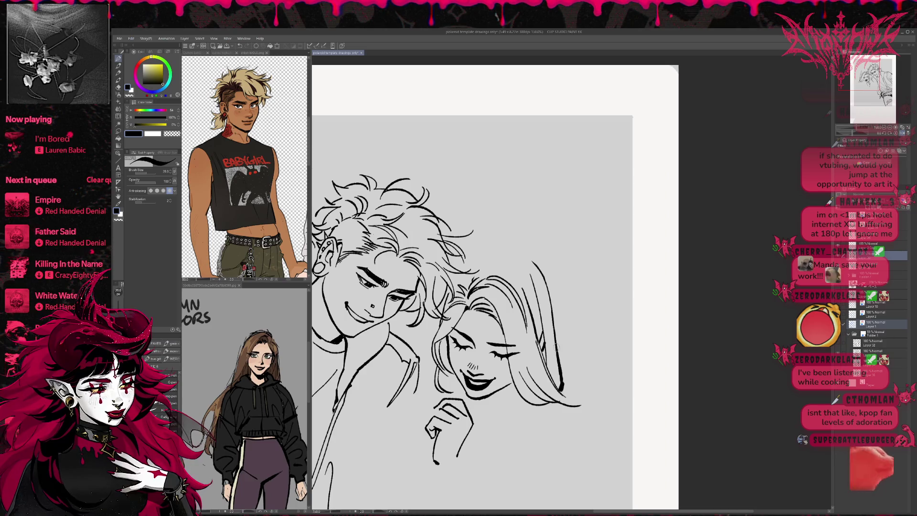
Add small ink strokes along the top of the girl's hair
key("e")
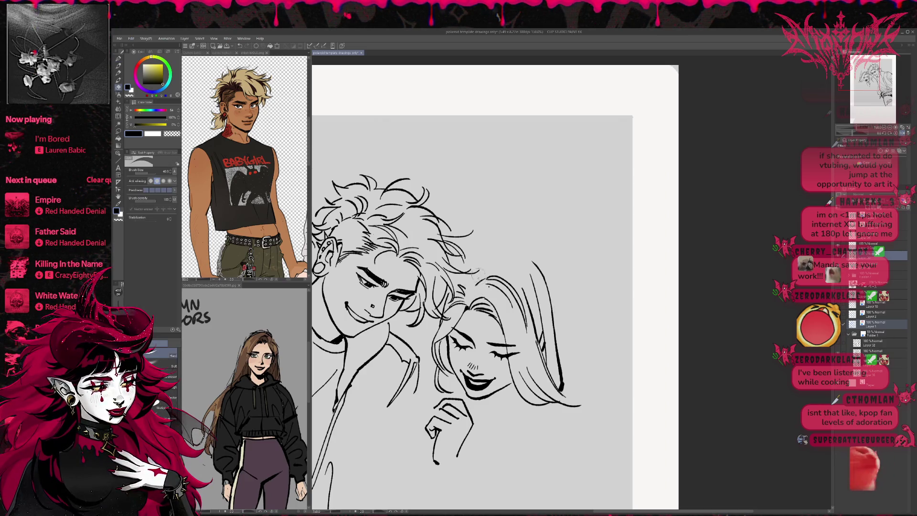
key("p")
left_click_drag(470, 297, 493, 279)
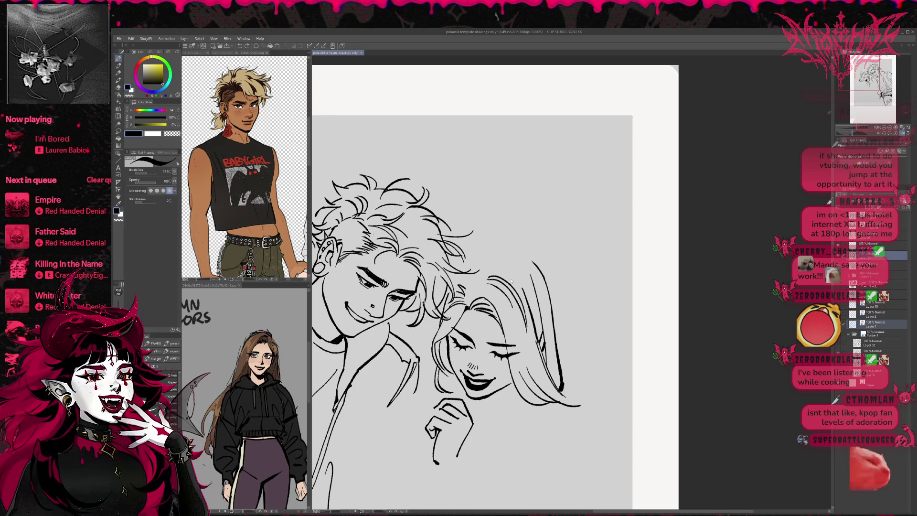
left_click_drag(470, 291, 494, 276)
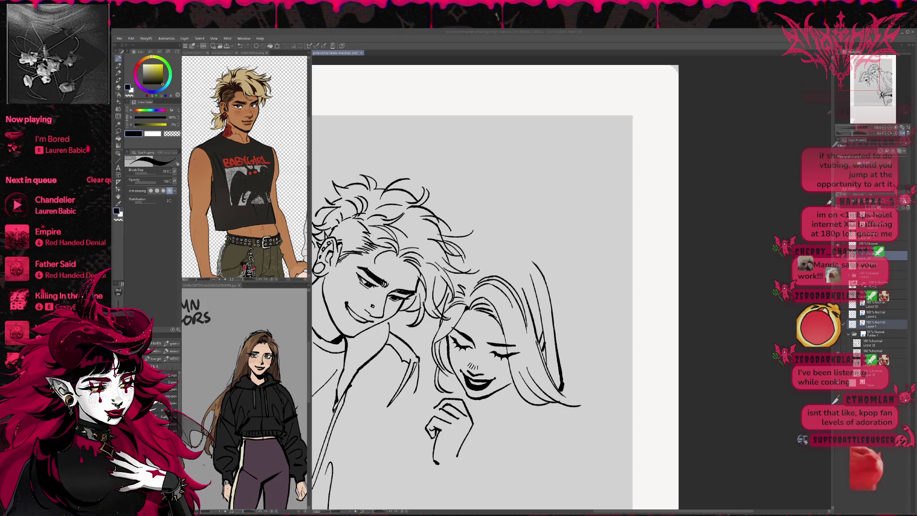
left_click(500, 256)
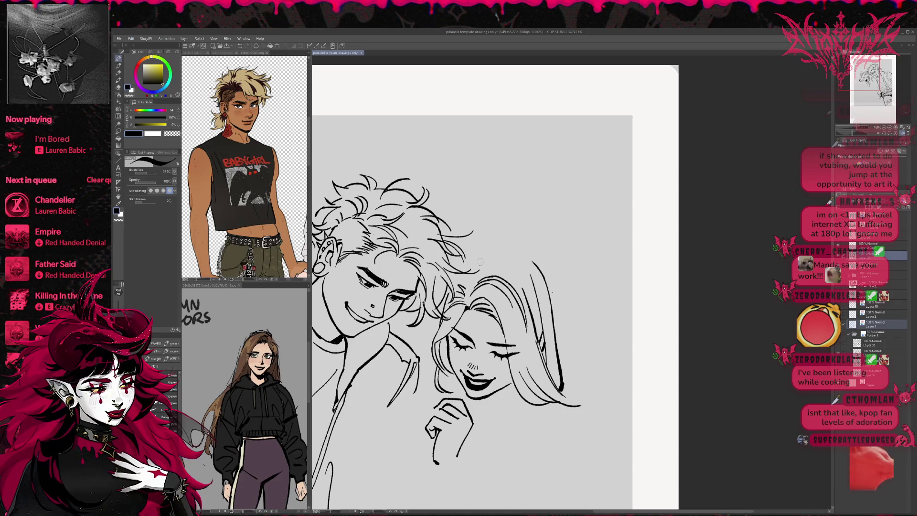
Ink a line along the top of the girl's head and short strokes above her hair, zoomed out
left_click_drag(478, 262, 511, 253)
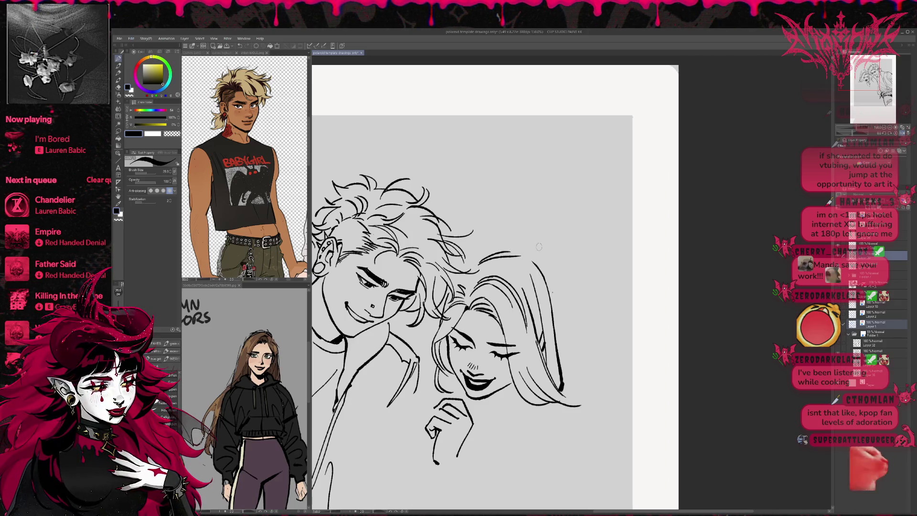
key("ctrl+minus")
key("ctrl+minus")
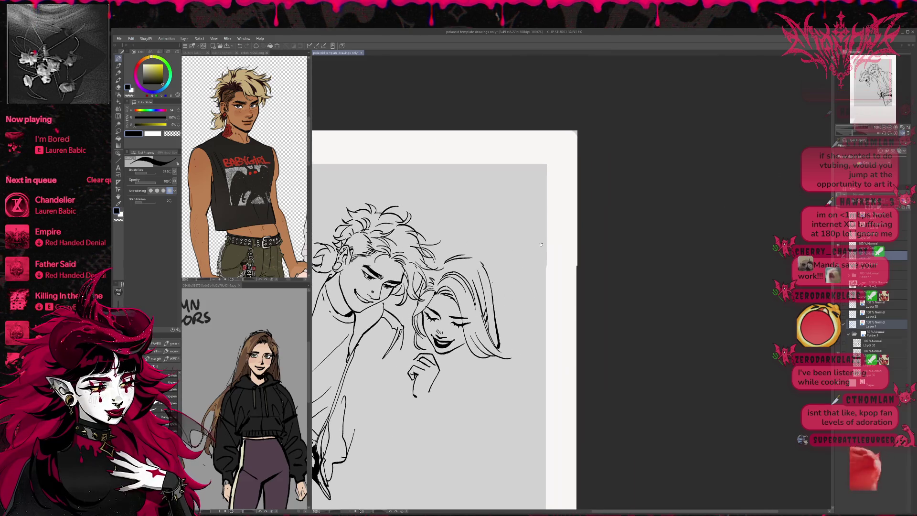
scroll(541, 245, "up", 1)
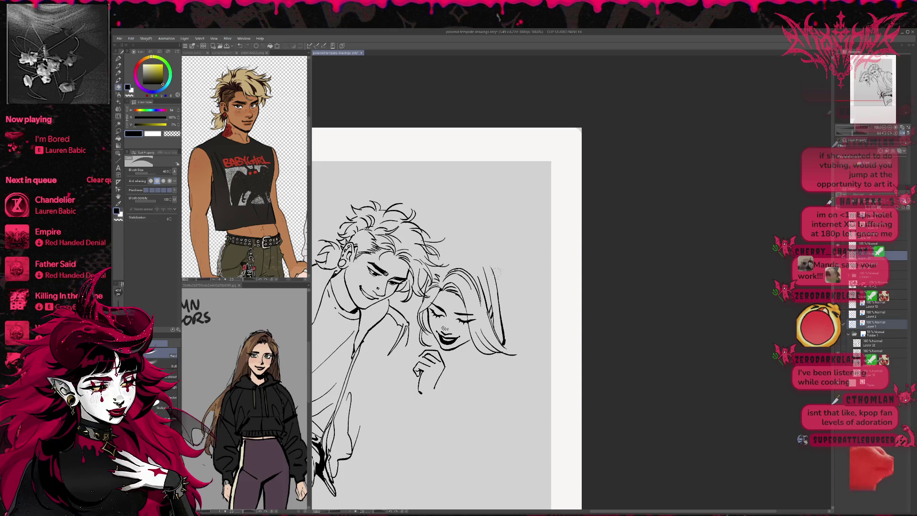
key("p")
left_click_drag(446, 256, 476, 253)
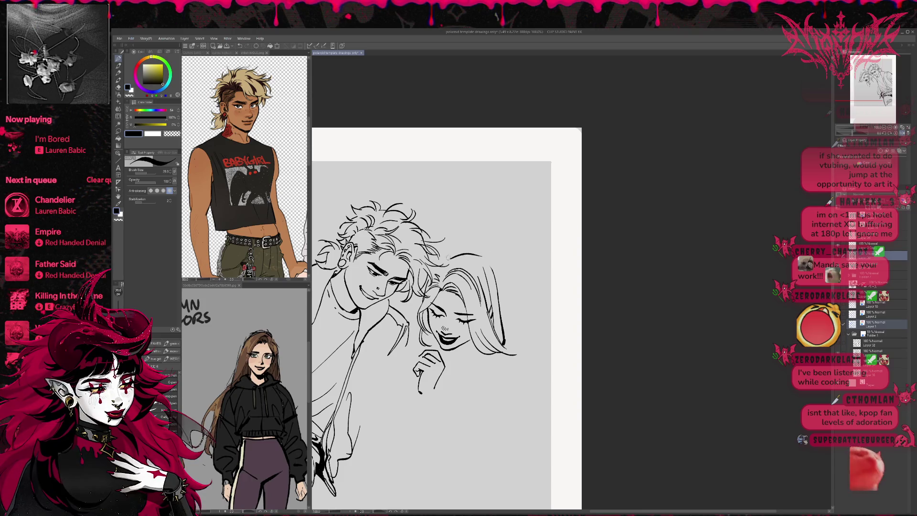
left_click_drag(448, 256, 471, 253)
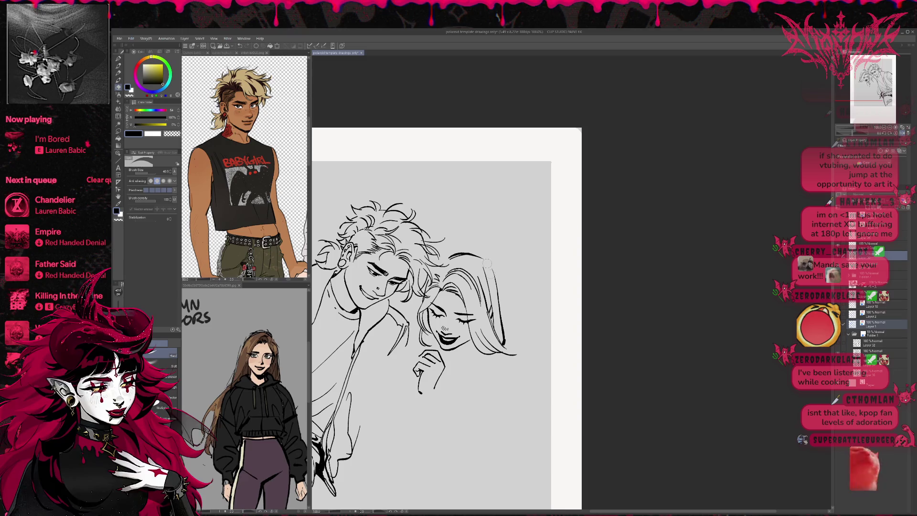
Switch brushes and add a short hair stroke on the girl's head, nudging the view right
key("p")
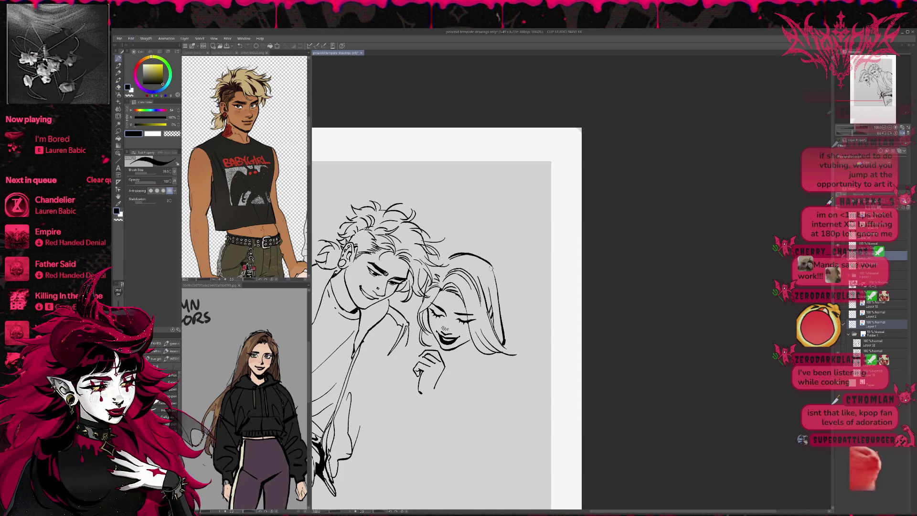
key("e")
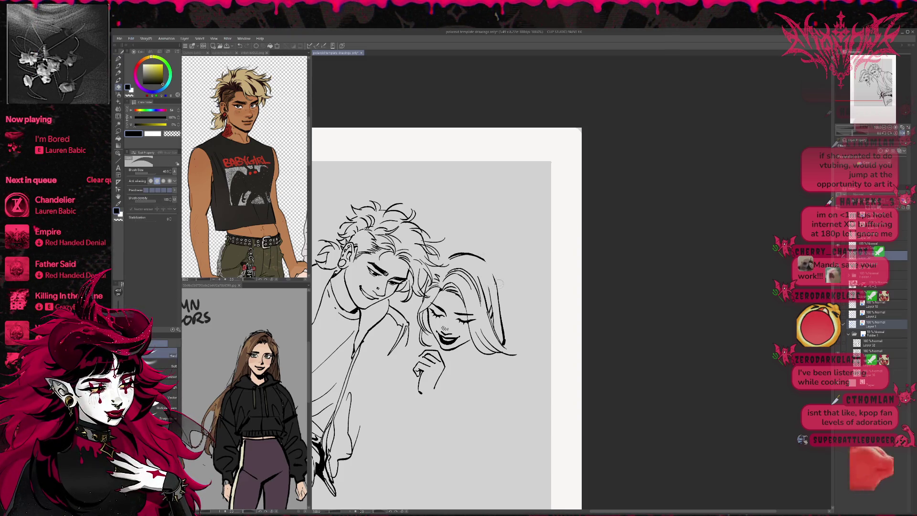
key("p")
left_click_drag(484, 258, 493, 275)
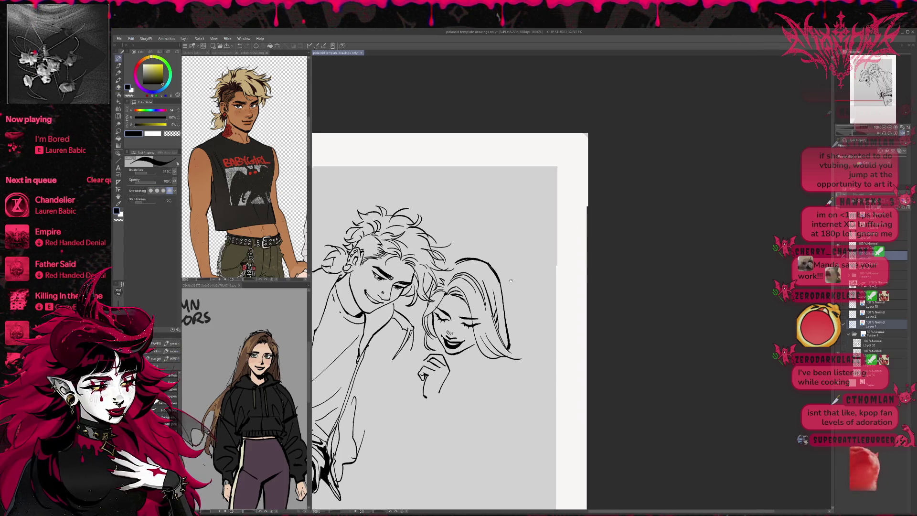
scroll(503, 281, "up", 2)
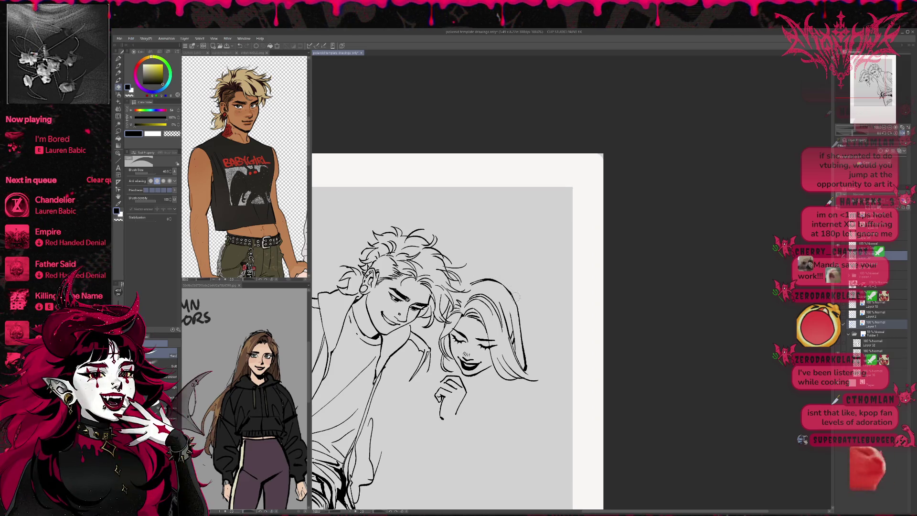
key("p")
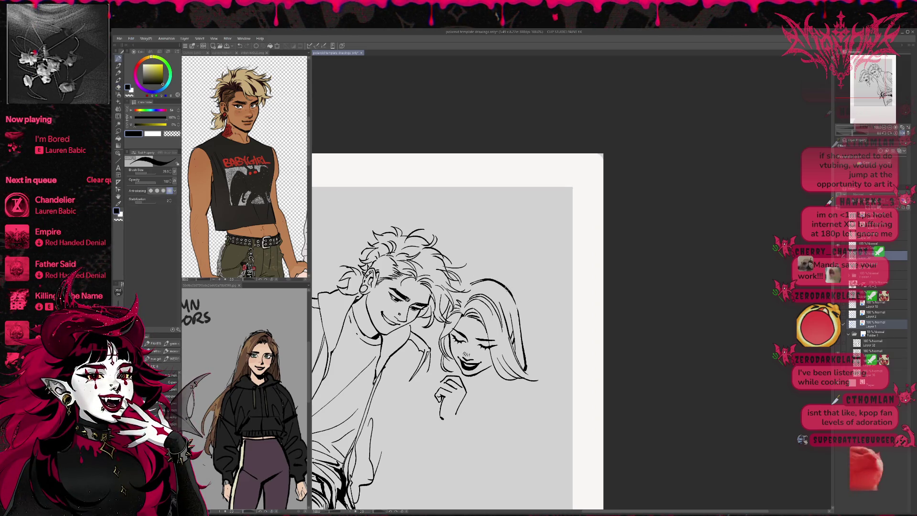
left_click_drag(444, 323, 455, 321)
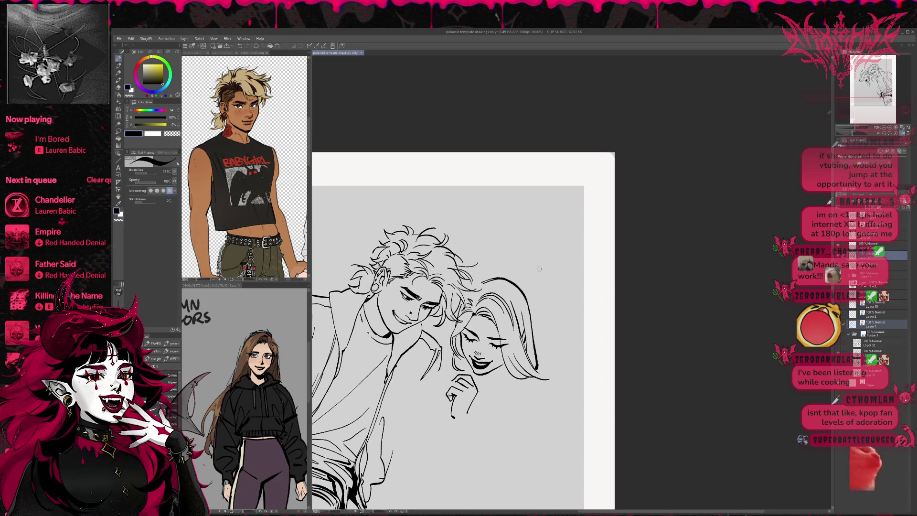
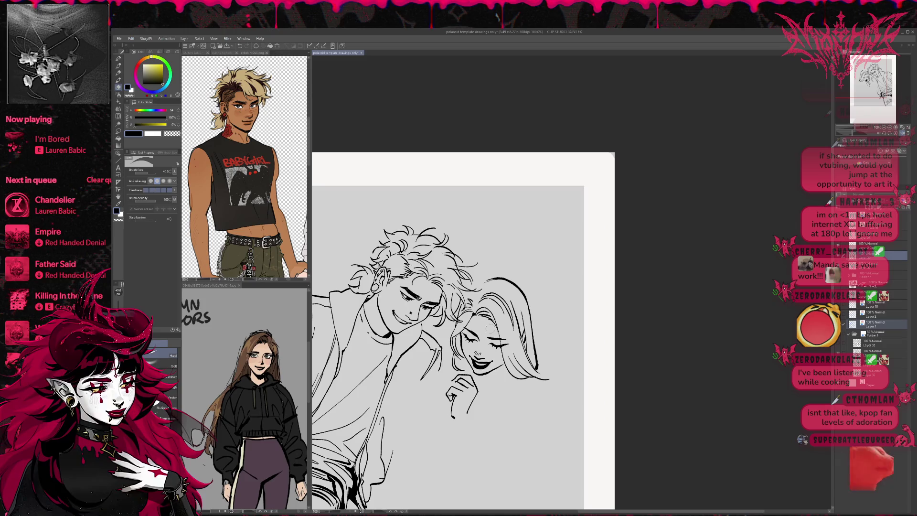
Ink the shorter figure's features with pen-and-eraser corrections, tilting the canvas counterclockwise and back level
key("p")
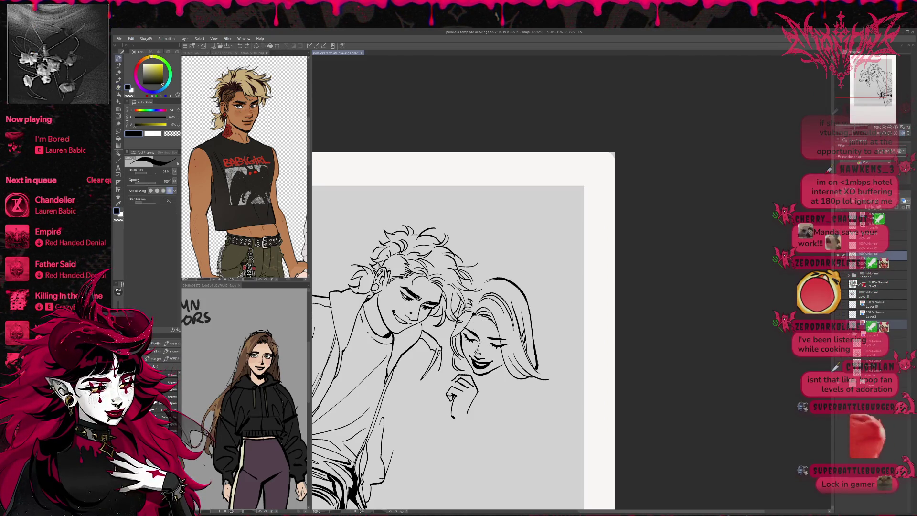
left_click_drag(444, 344, 438, 340)
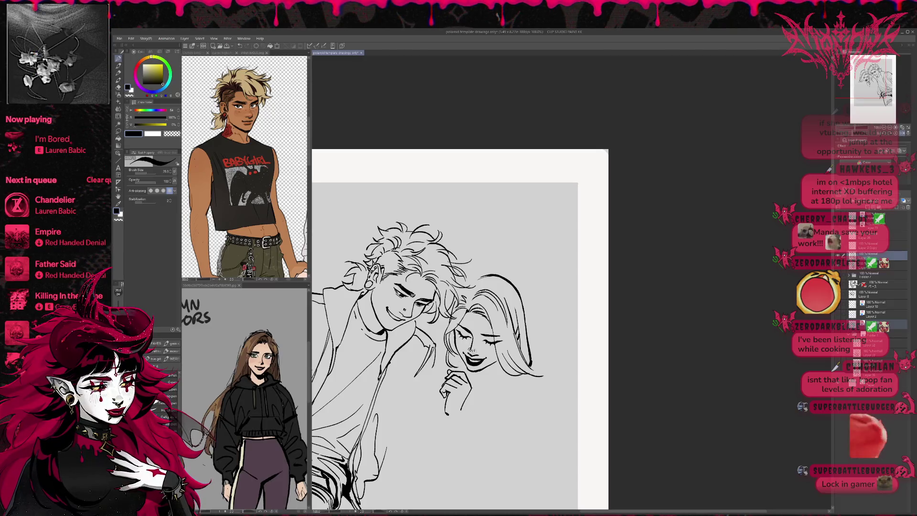
key("e")
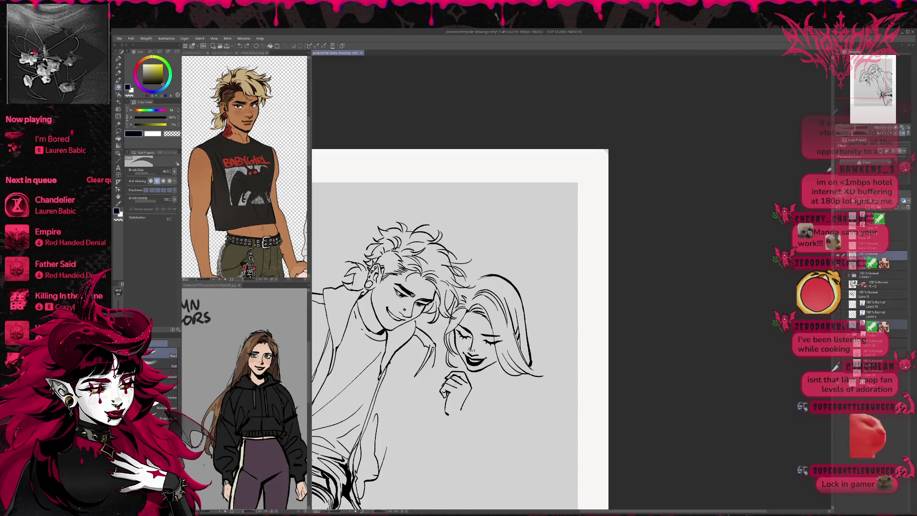
key("p")
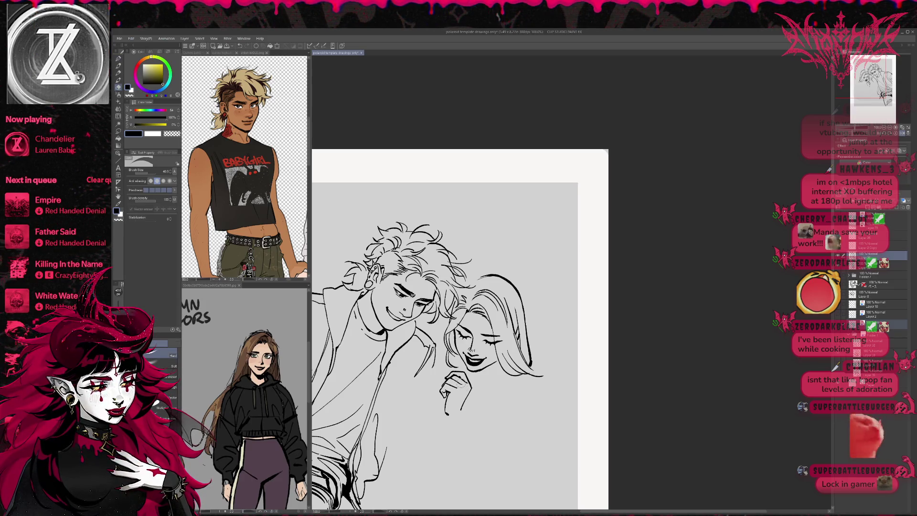
key("e")
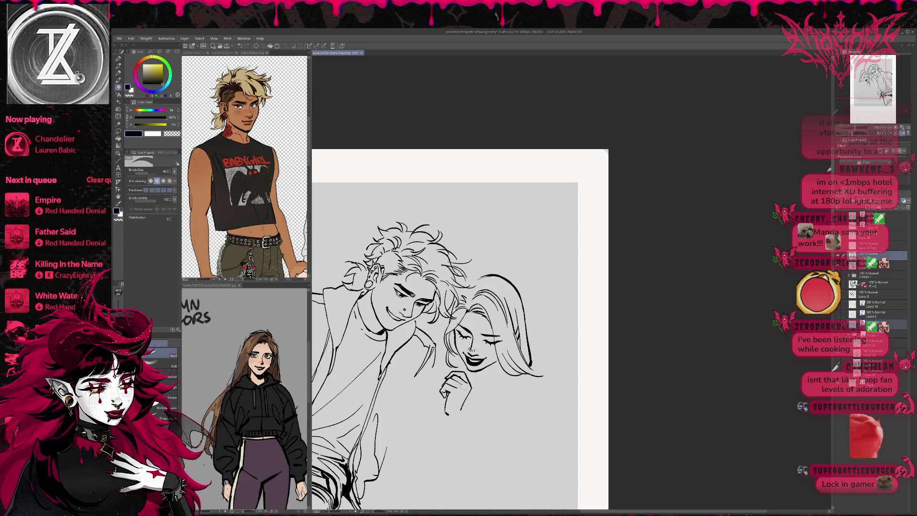
key("r")
mouse_move(463, 387)
left_mouse_down()
mouse_move(574, 340)
mouse_move(459, 402)
left_mouse_up()
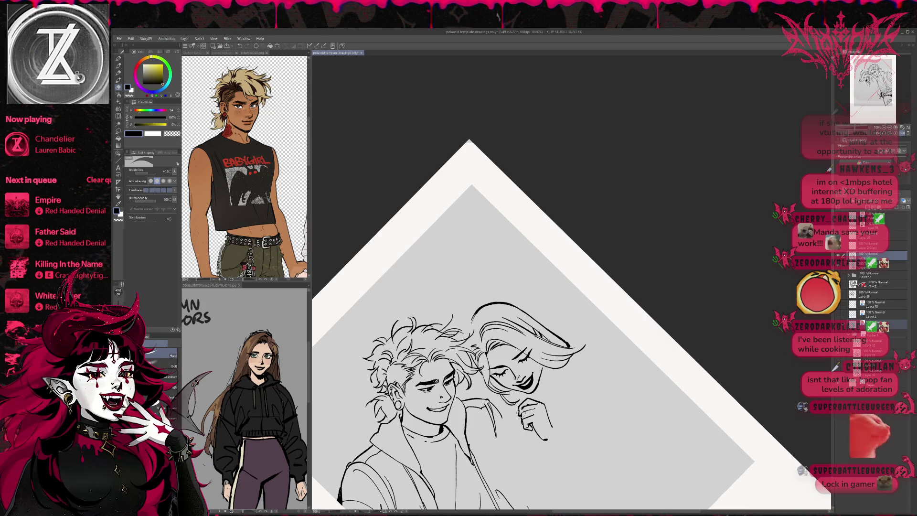
key("p")
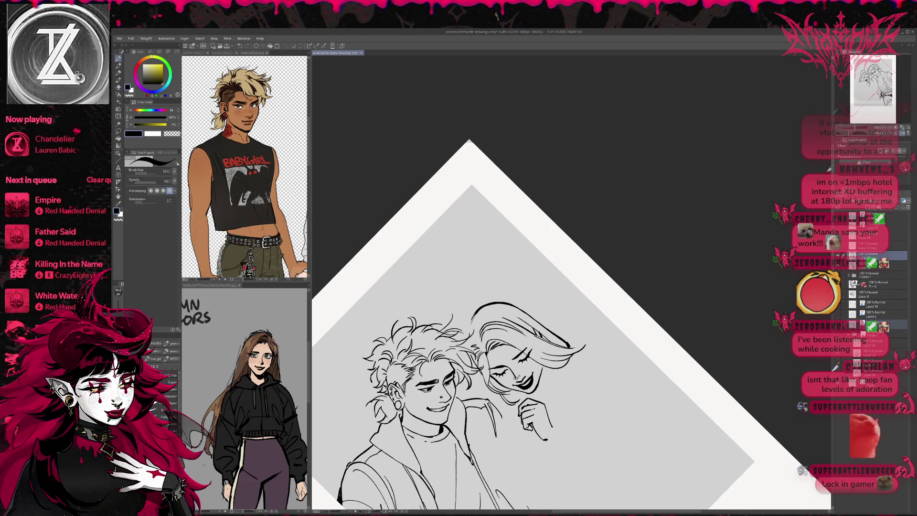
key("e")
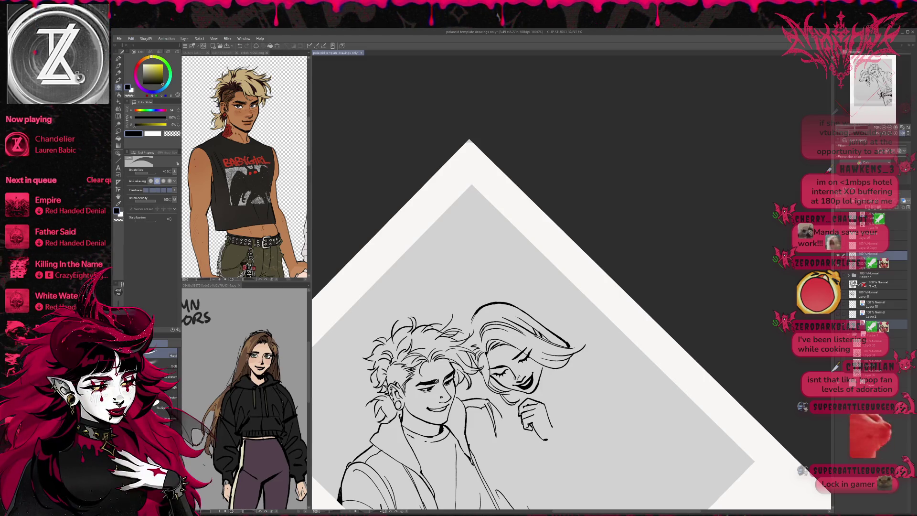
key("p")
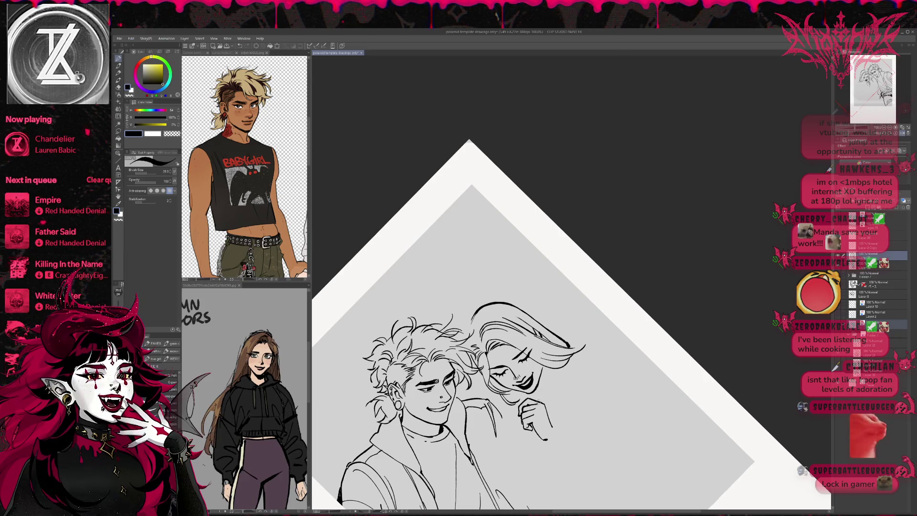
mouse_move(566, 351)
left_mouse_down()
mouse_move(587, 309)
mouse_move(603, 315)
left_mouse_up()
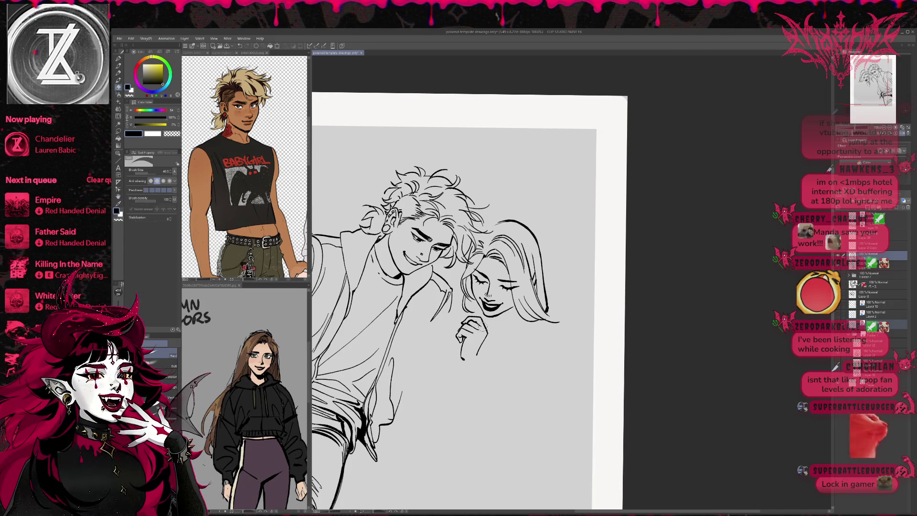
Keep refining the shorter figure's face, hair and hand lines with quick eraser clean-ups
key("p")
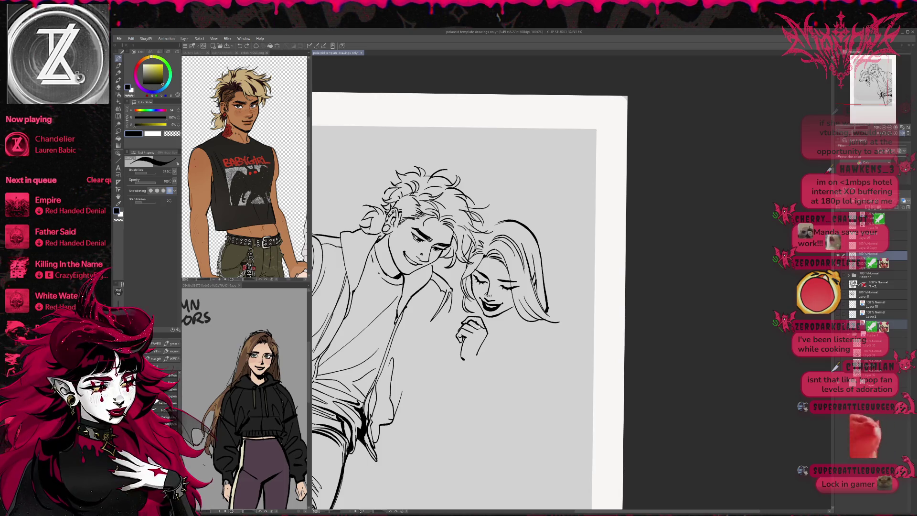
key("e")
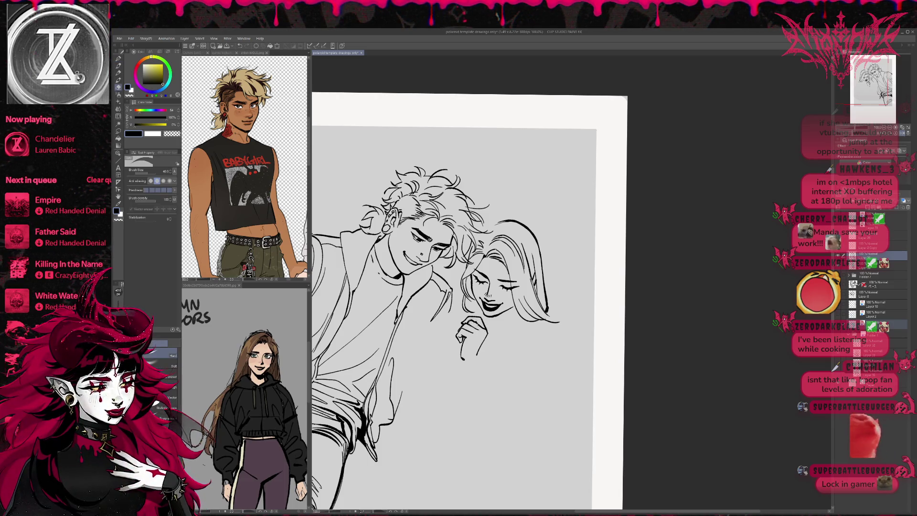
key("p")
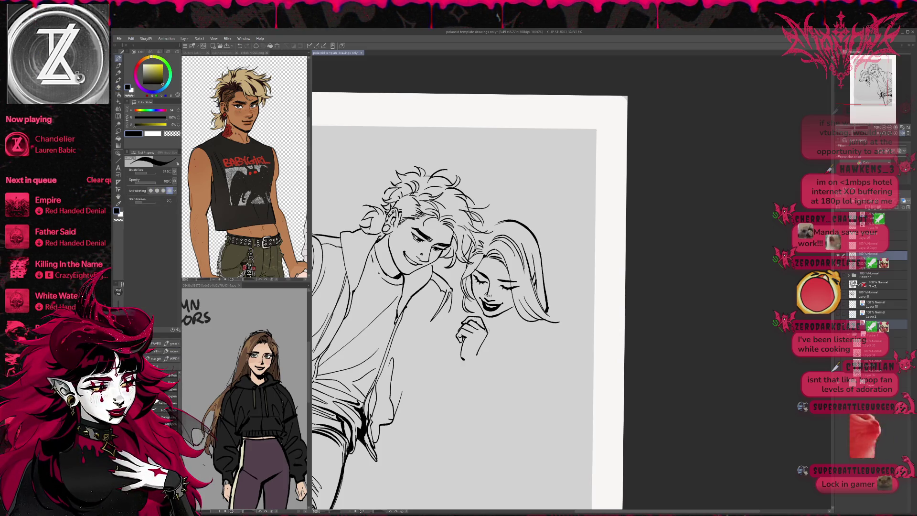
key("e")
key("p")
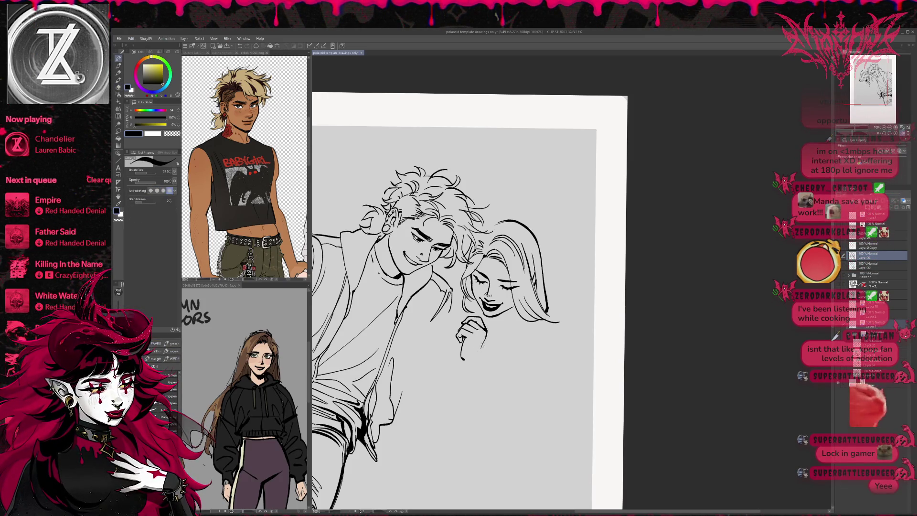
key("e")
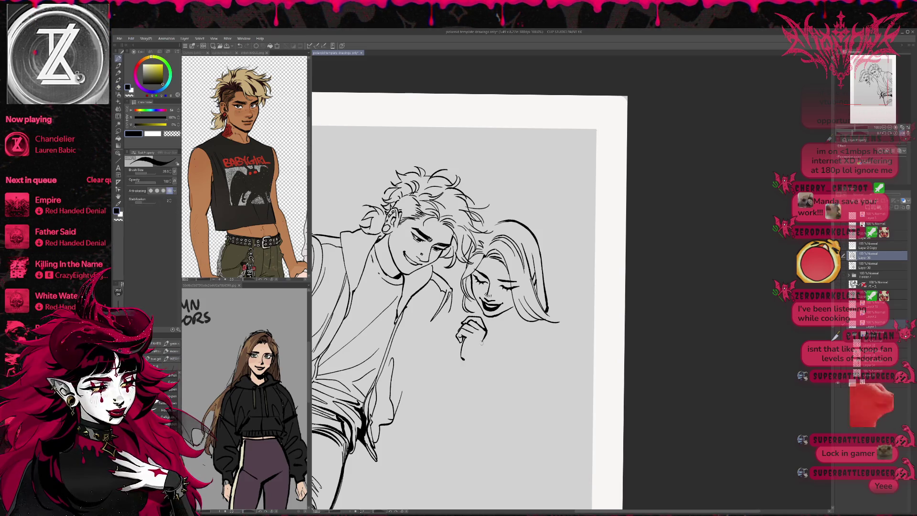
scroll(458, 342, "down", 2)
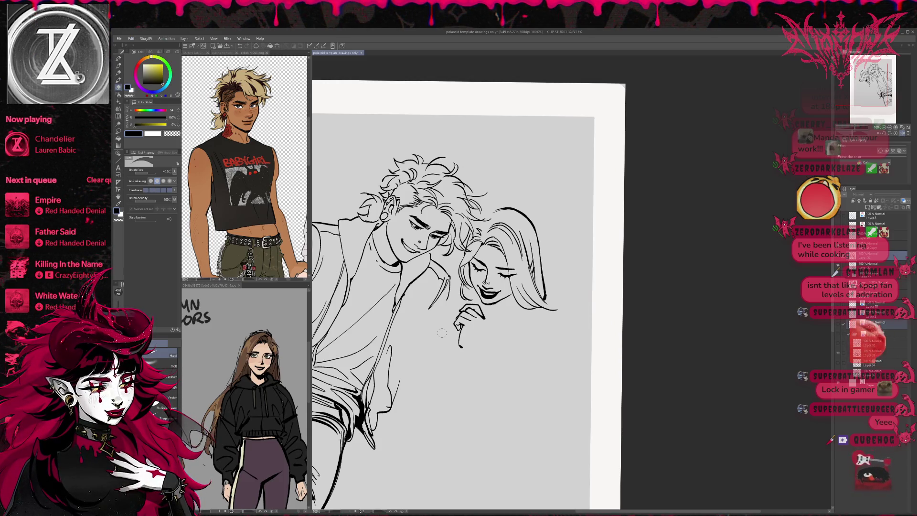
Show the blue sketch layer beneath the line art in the Layer palette
left_click(852, 337)
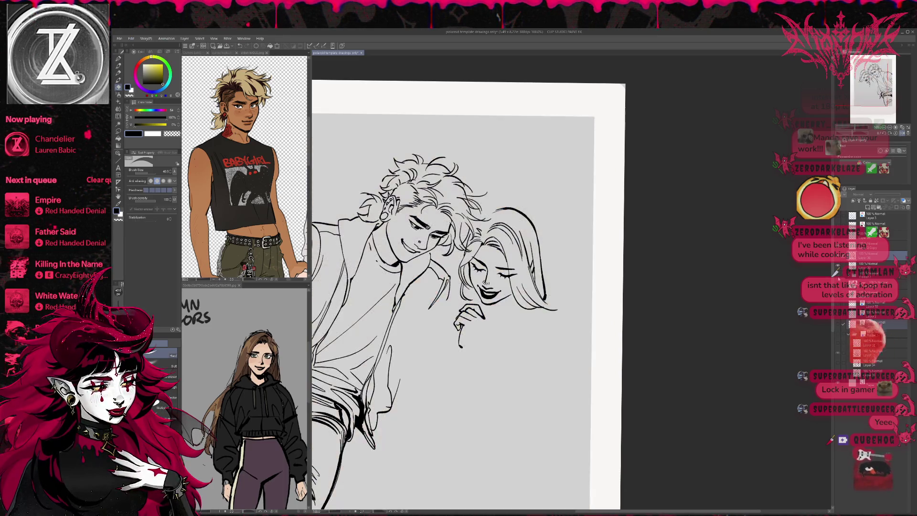
left_click(852, 327)
left_click(852, 327)
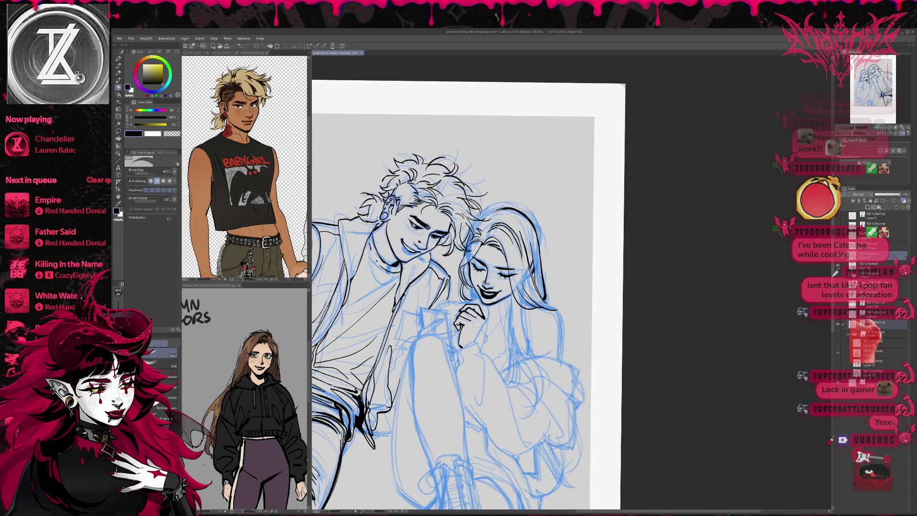
Ink the man's hand strokes beside the phone, rotating the canvas clockwise to continue
key("p")
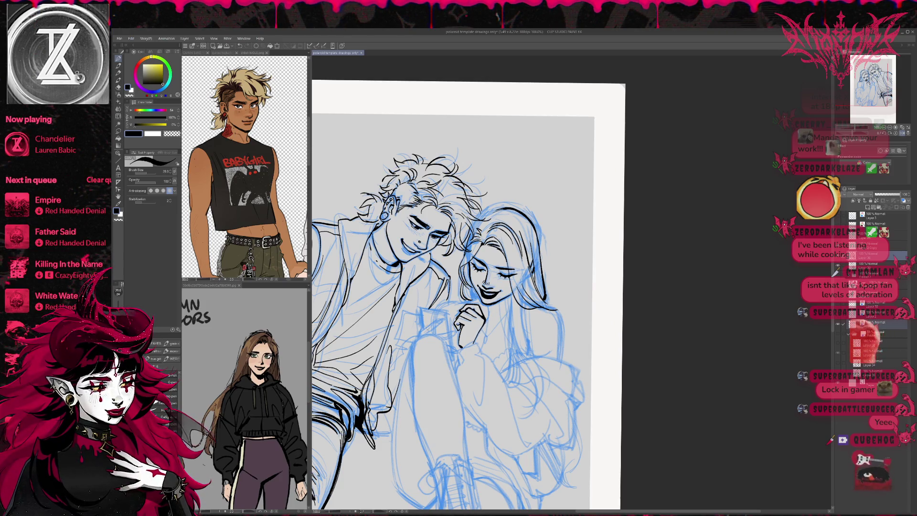
left_click_drag(419, 332, 445, 319)
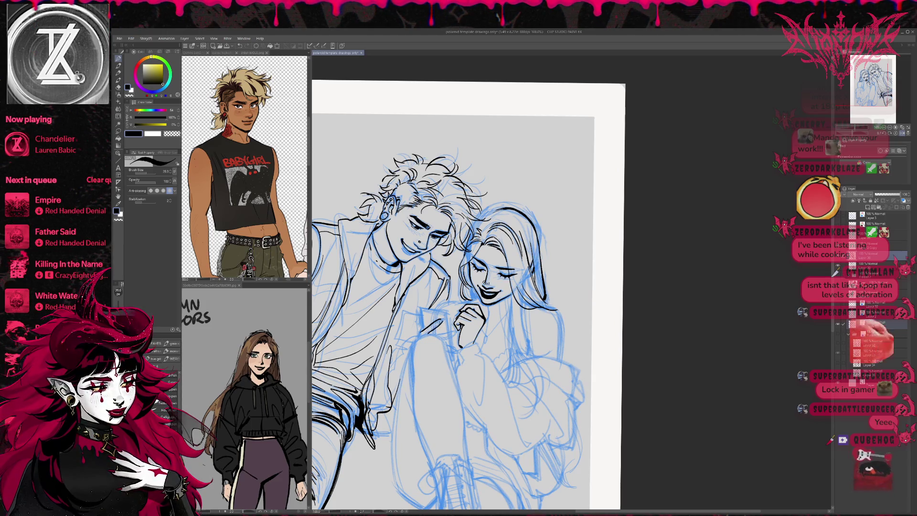
left_click_drag(426, 335, 443, 322)
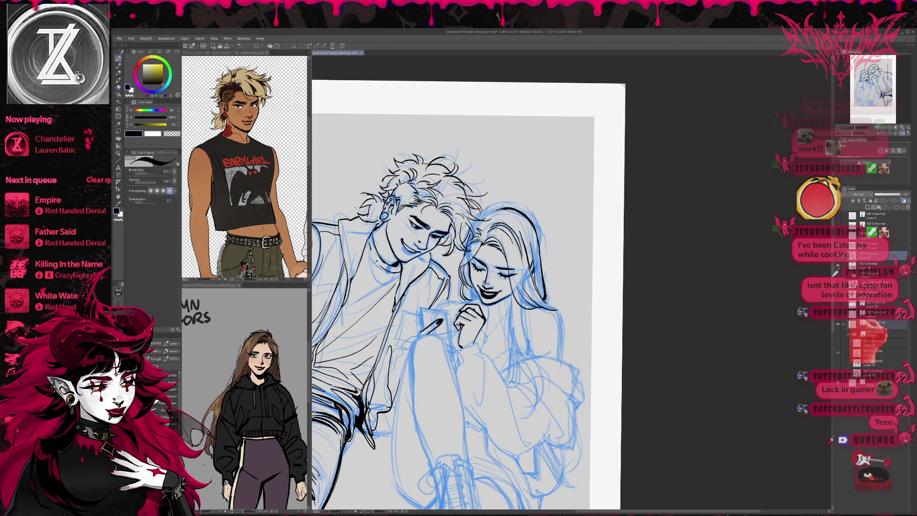
left_click_drag(573, 179, 645, 301)
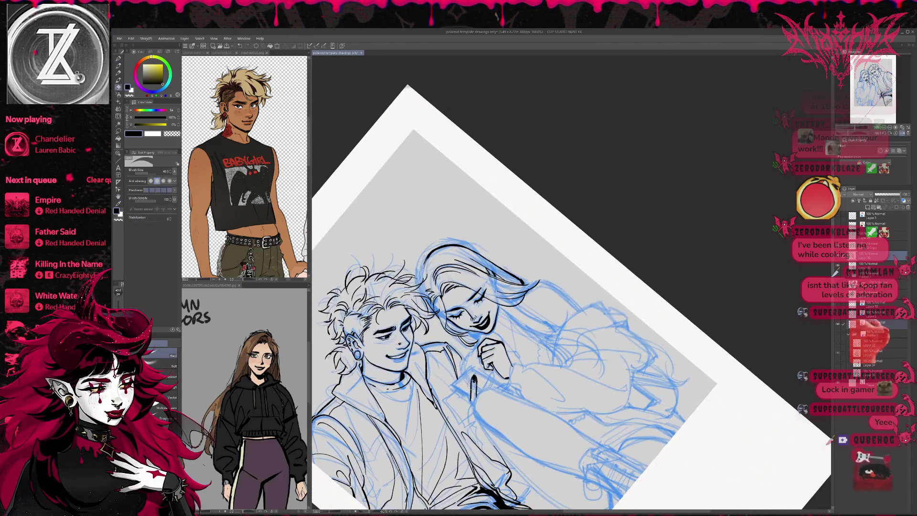
key("p")
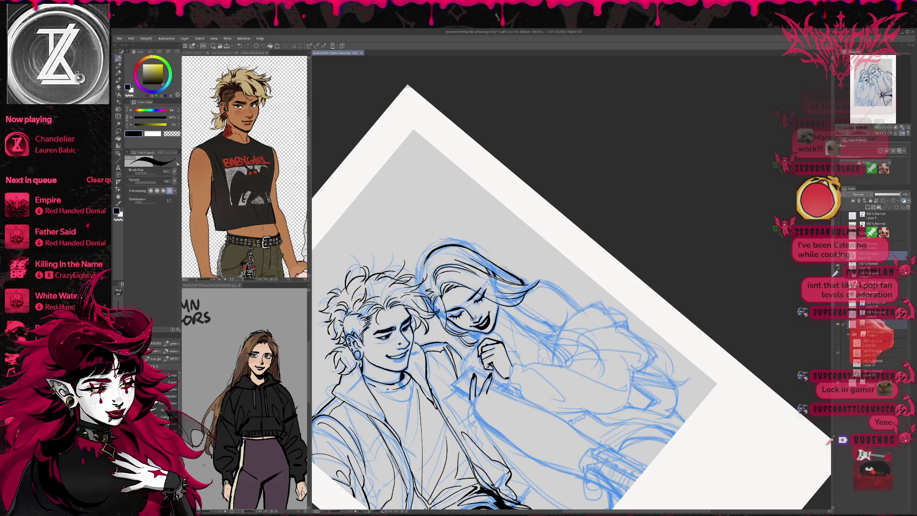
Reset and level the canvas, then mirror the view to check the inked hand
key("minus")
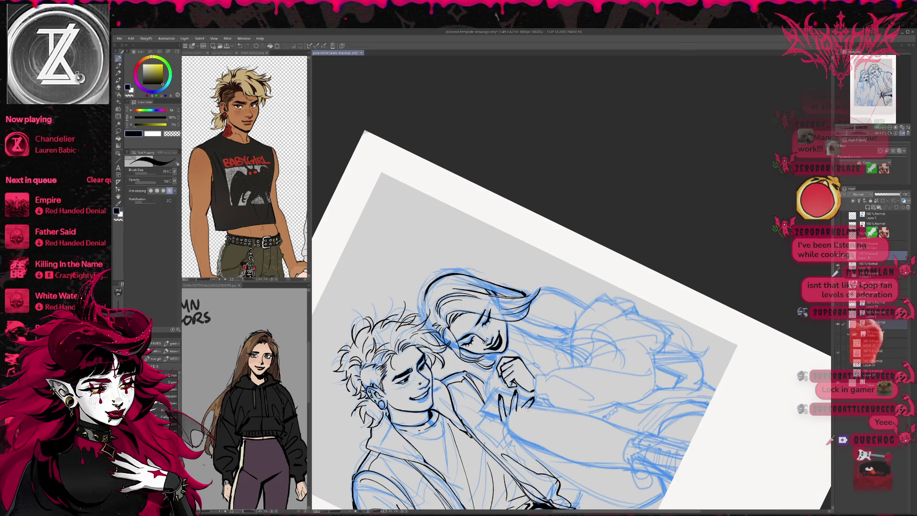
key("ctrl+0")
scroll(525, 354, "up", 2)
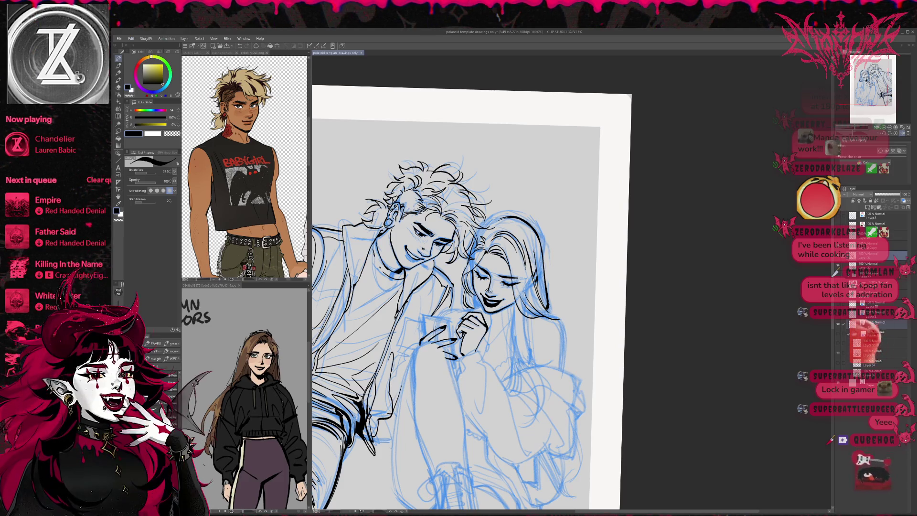
key("r")
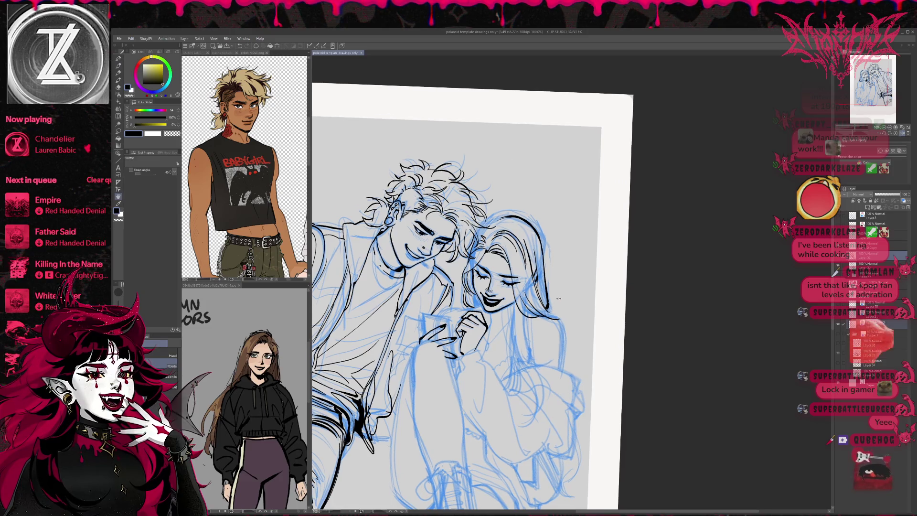
left_click_drag(594, 351, 595, 328)
key("p")
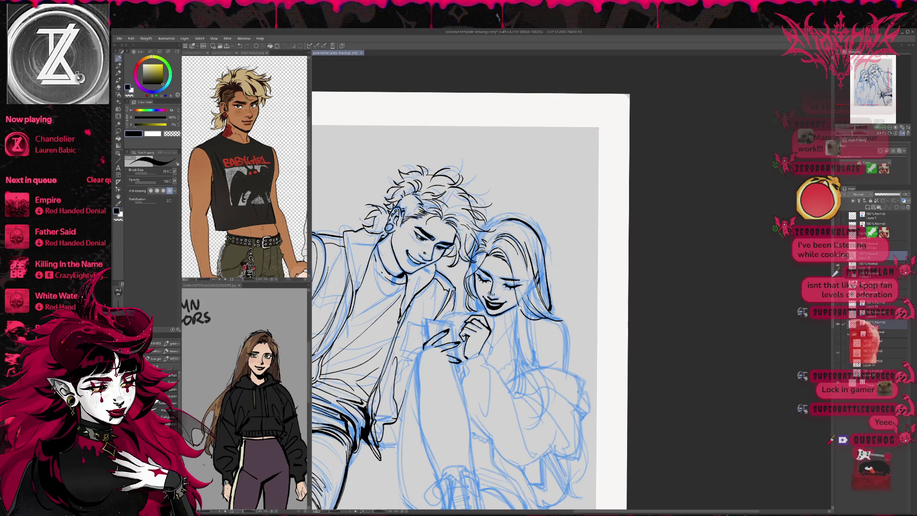
key("h")
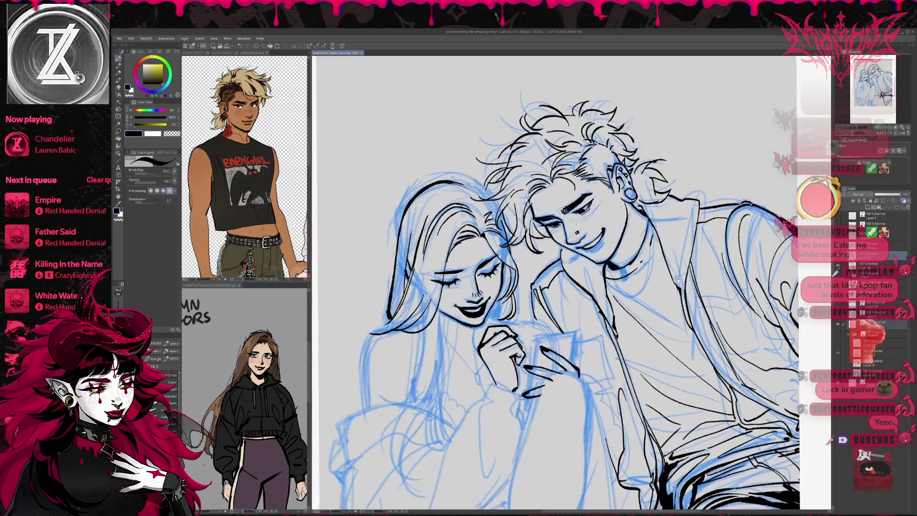
Ink the top and left edges of the phone in the girl's hand
left_click_drag(555, 287, 502, 272)
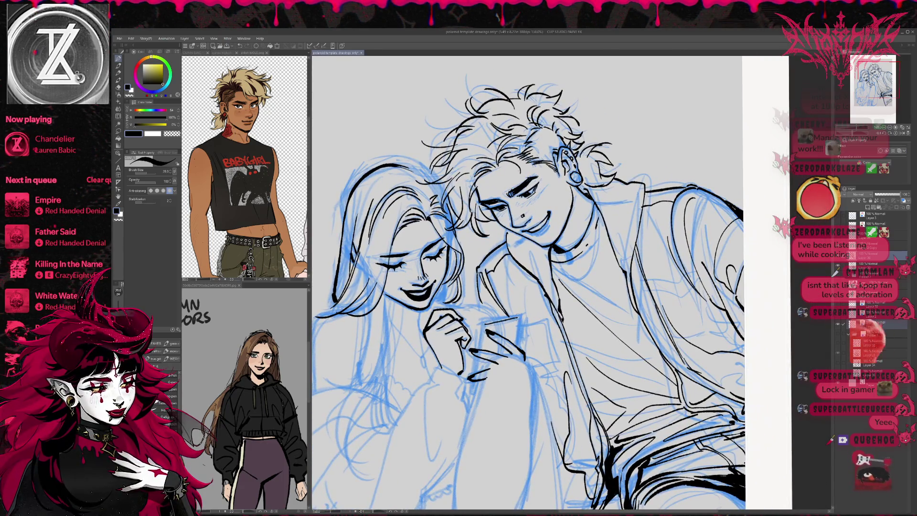
left_click_drag(480, 324, 517, 315)
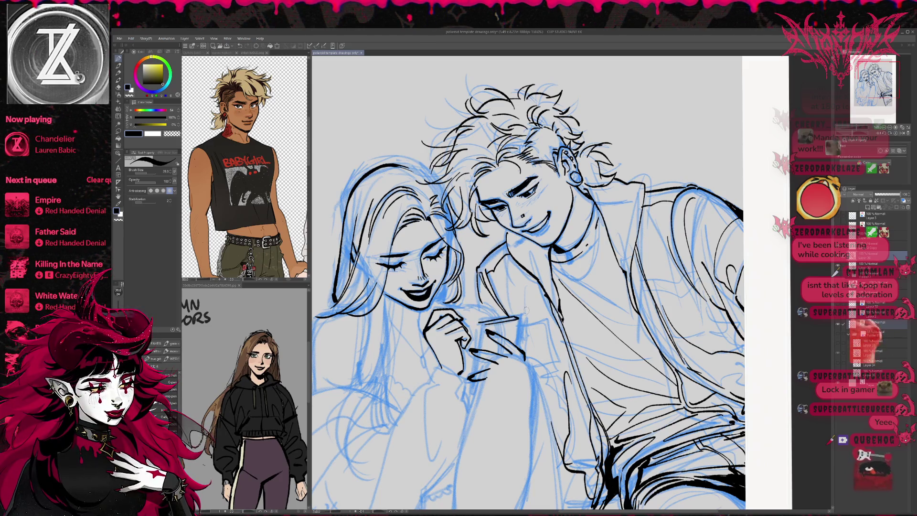
left_click_drag(479, 321, 476, 351)
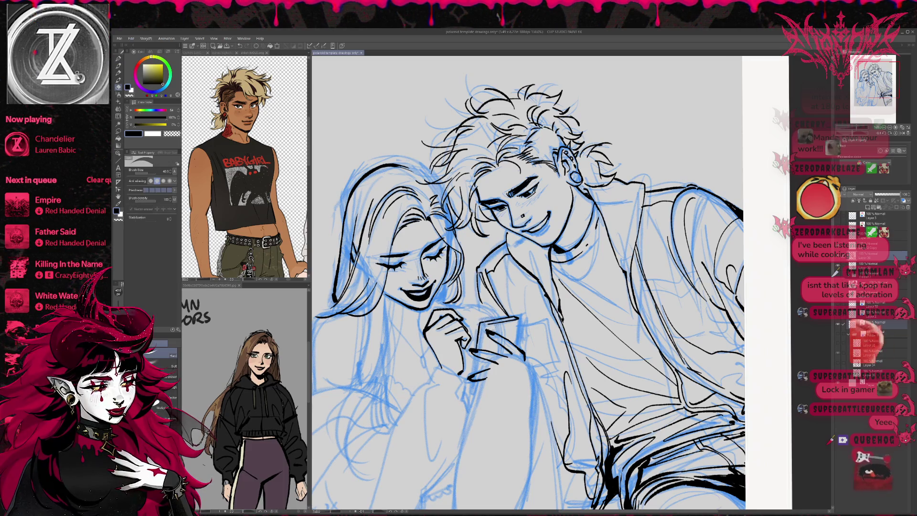
left_click_drag(483, 331, 478, 351)
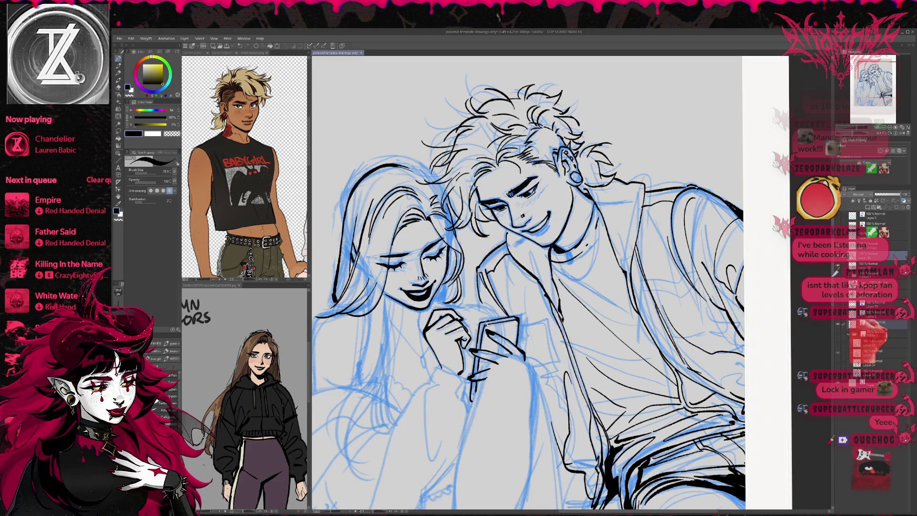
Erase the rough ink lines below the hand and along the phone's edges
key("e")
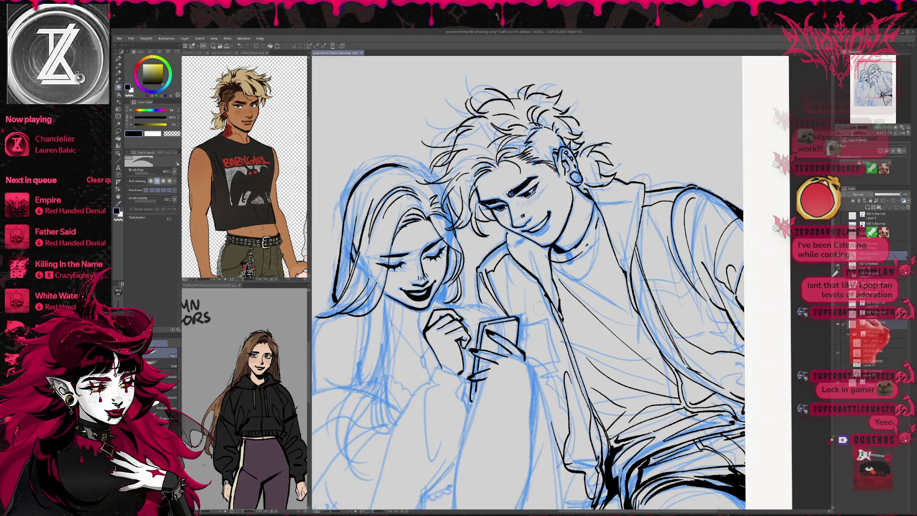
left_click_drag(477, 381, 470, 402)
left_click_drag(473, 359, 476, 371)
left_click_drag(483, 326, 478, 349)
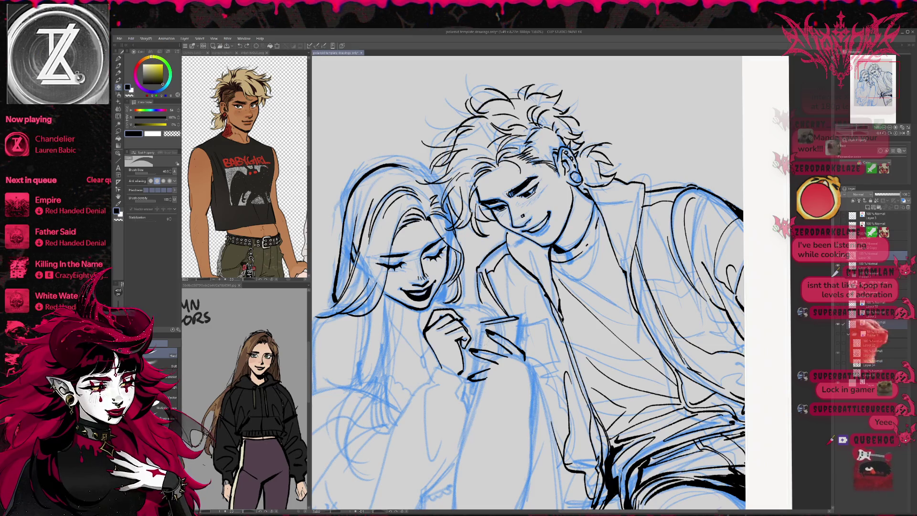
left_click_drag(516, 320, 483, 324)
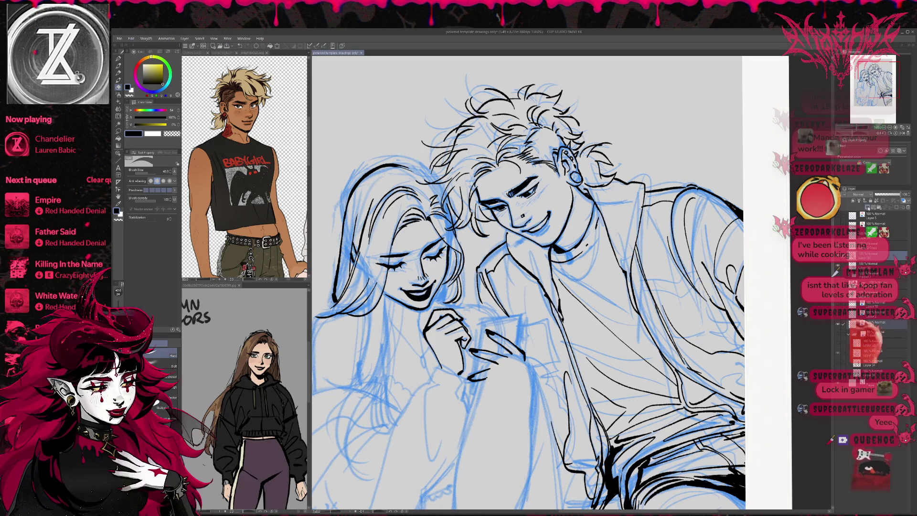
Rectangle-select the area around the girl's hand and phone, discarding stray selections
key("g")
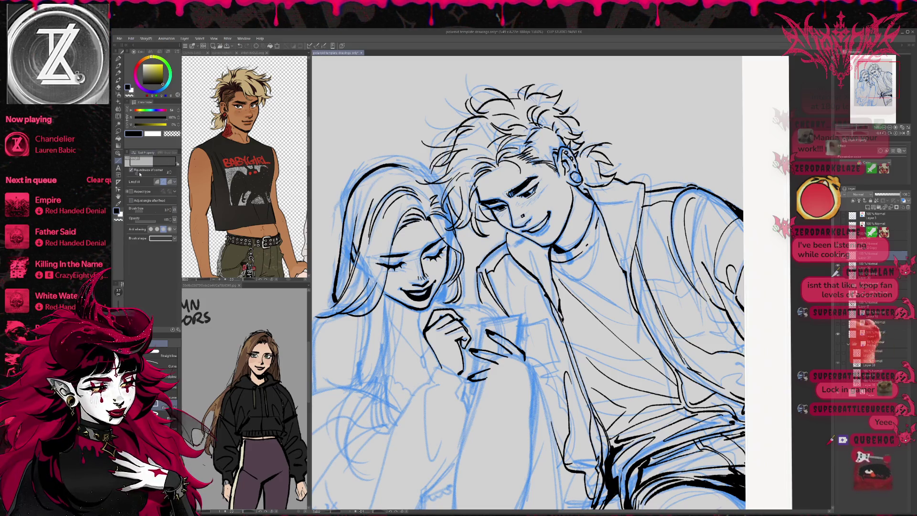
left_click_drag(333, 118, 362, 178)
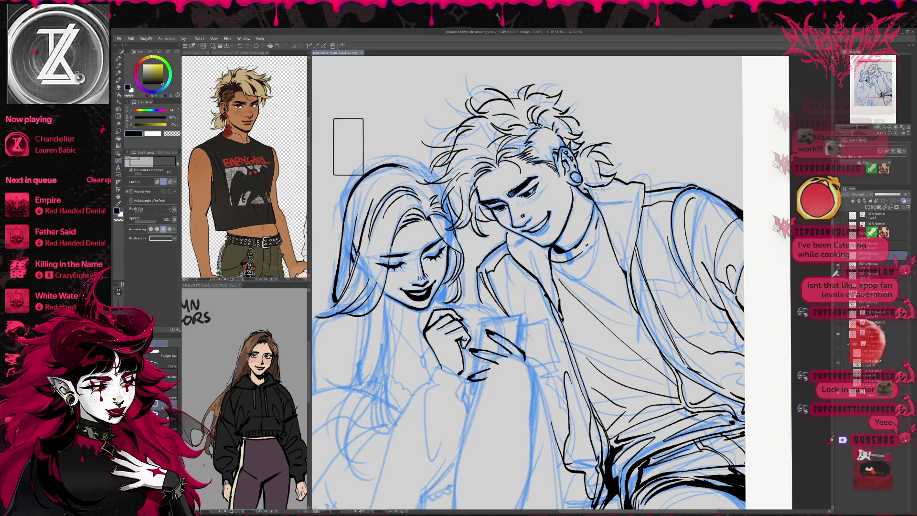
key("ctrl+d")
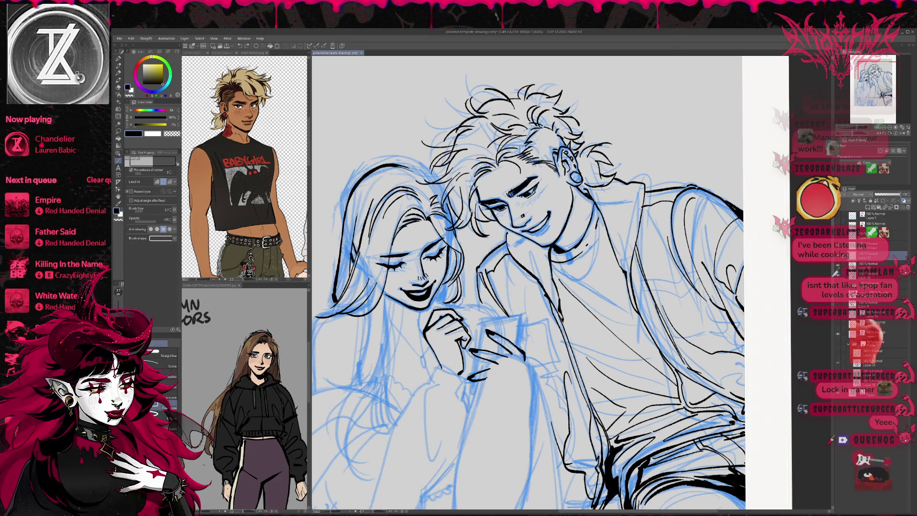
left_click_drag(466, 297, 512, 386)
key("ctrl+d")
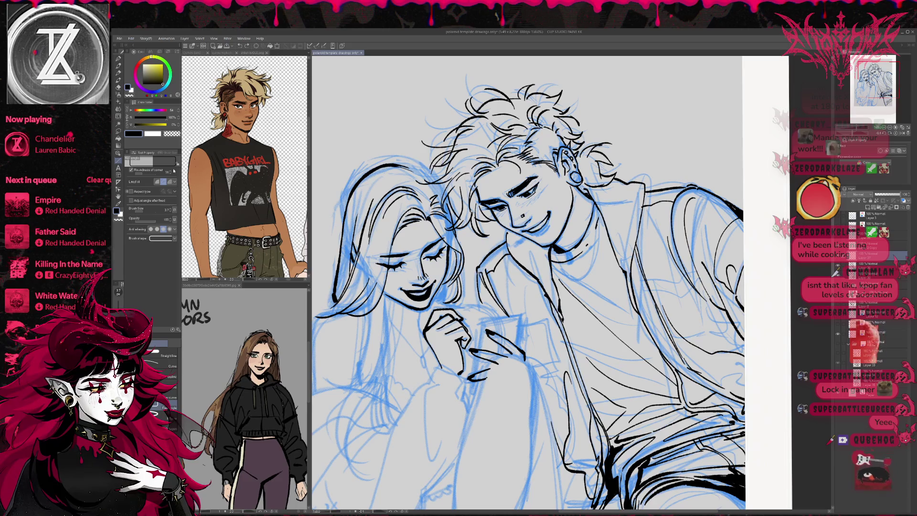
left_click_drag(467, 301, 516, 396)
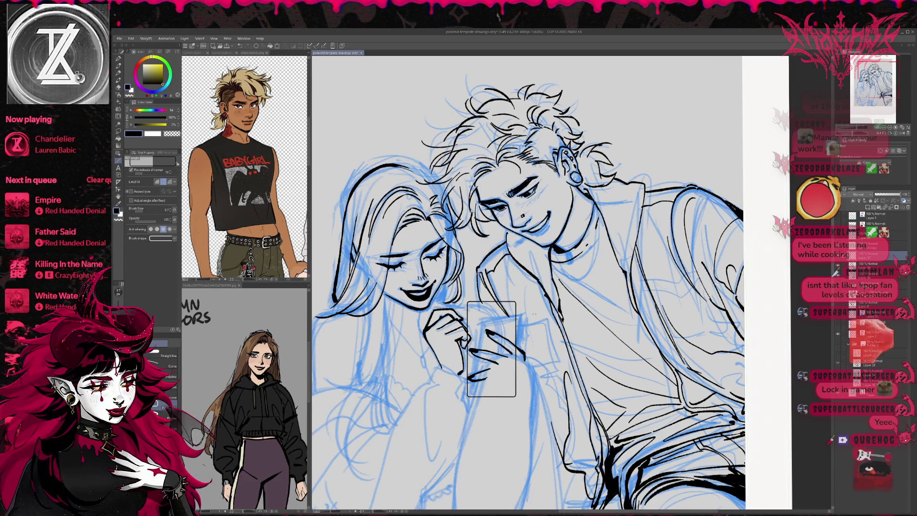
Free-transform the selected phone, rotating and nudging it to a slanted angle, and confirm
key("ctrl+t")
mouse_move(530, 322)
left_mouse_down()
mouse_move(534, 358)
mouse_move(519, 310)
left_mouse_up()
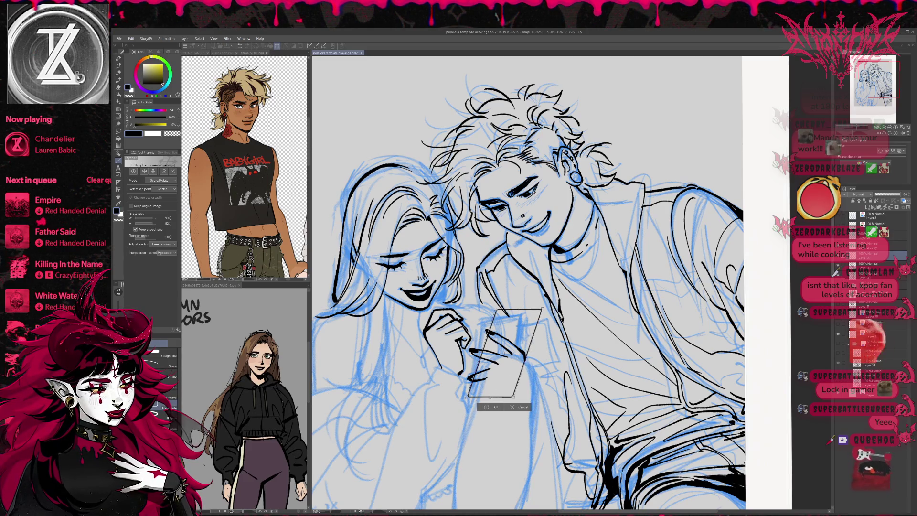
left_click_drag(519, 357, 511, 359)
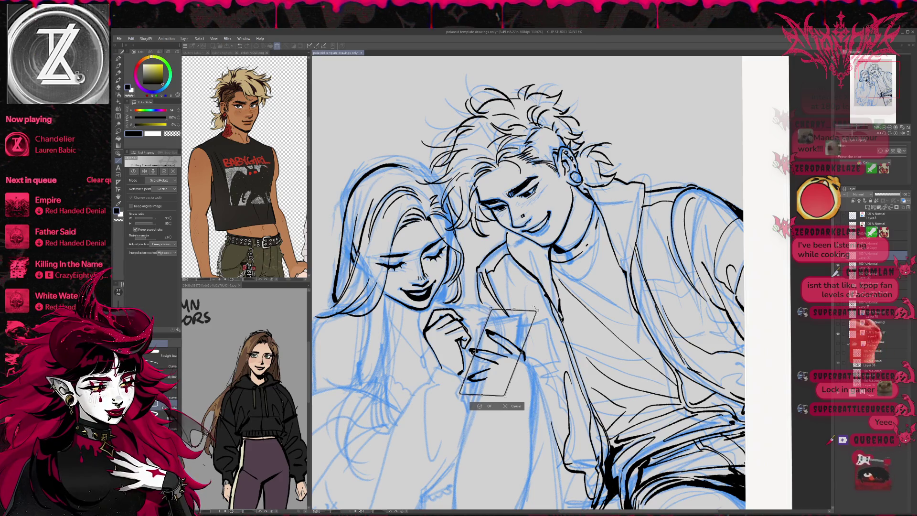
left_click_drag(485, 334, 518, 338)
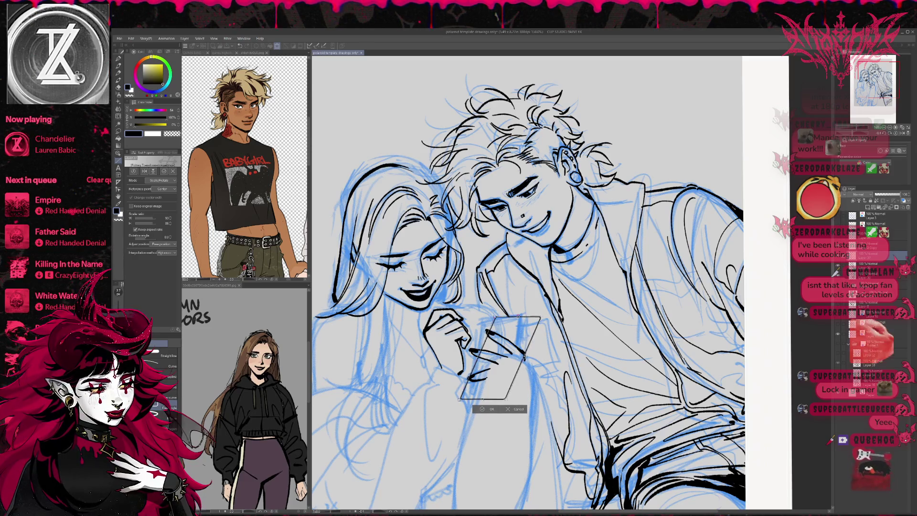
left_click_drag(517, 339, 543, 359)
left_click(485, 414)
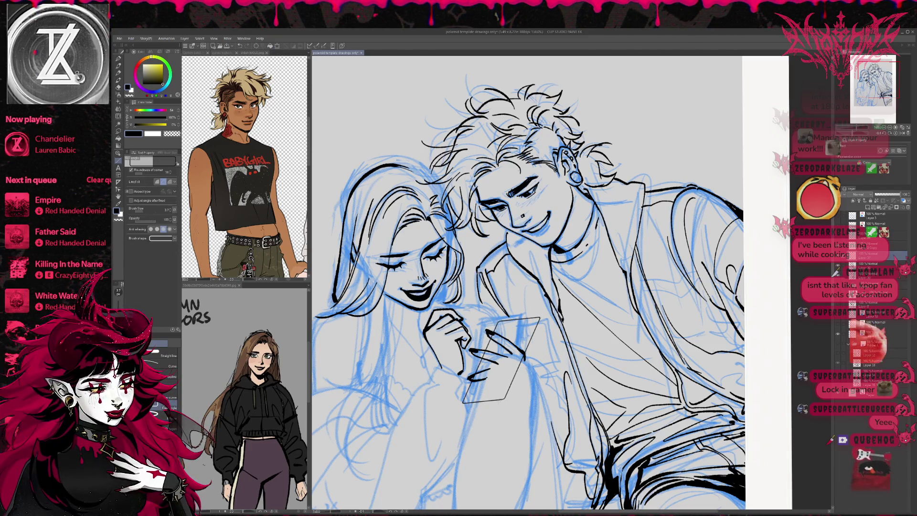
Transform the phone again for a final adjustment and commit it
key("ctrl+t")
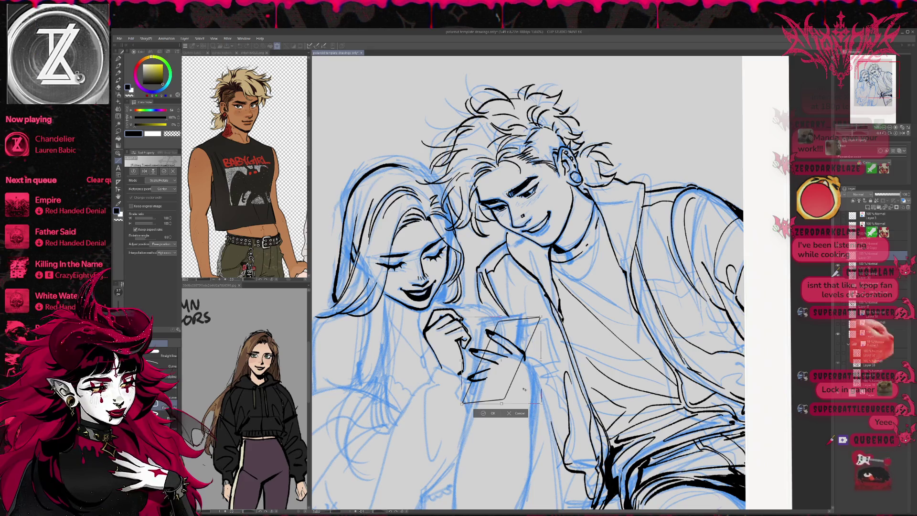
key("Return")
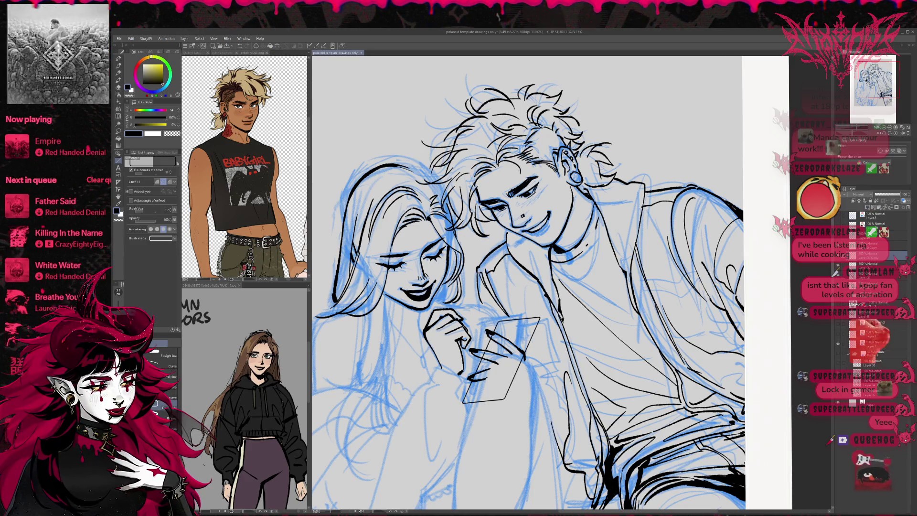
key("ctrl+t")
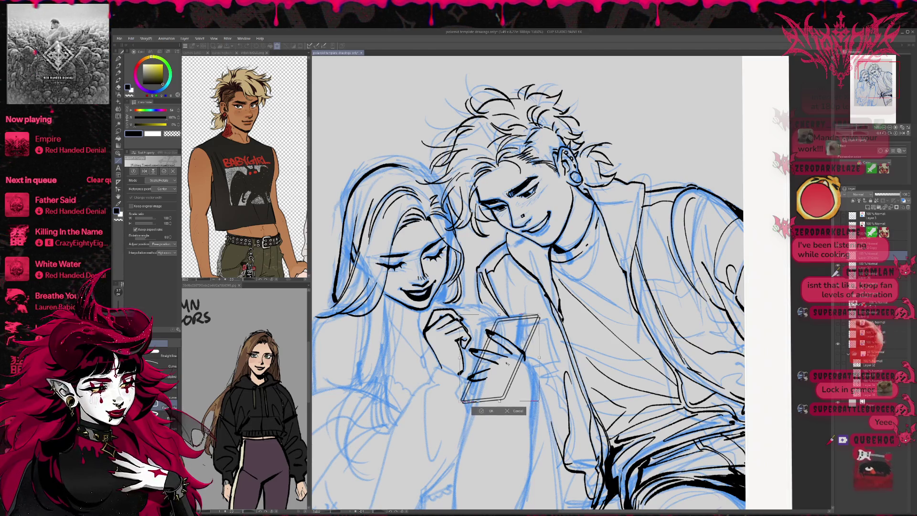
key("Return")
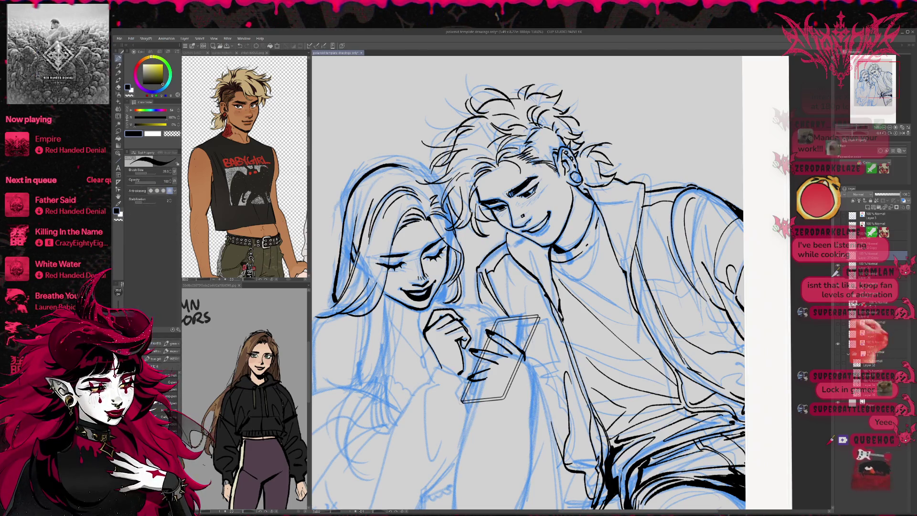
key("e")
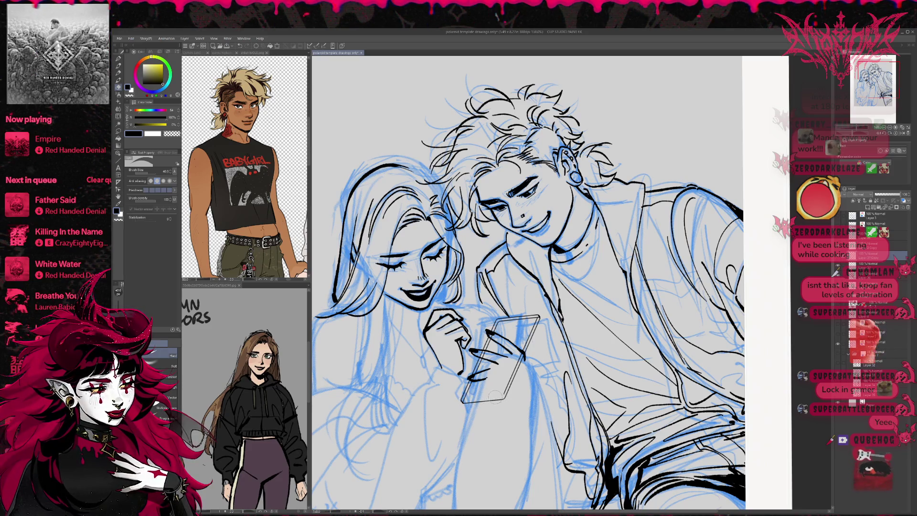
key("p")
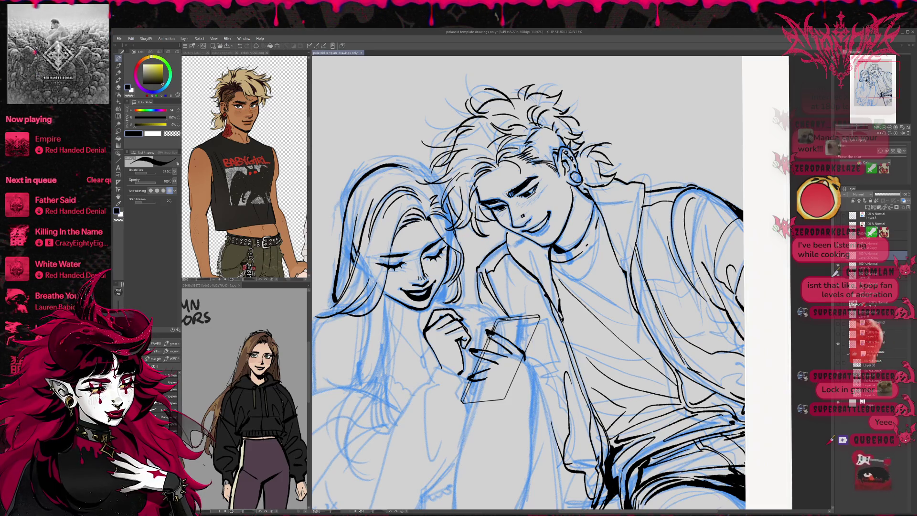
key("minus")
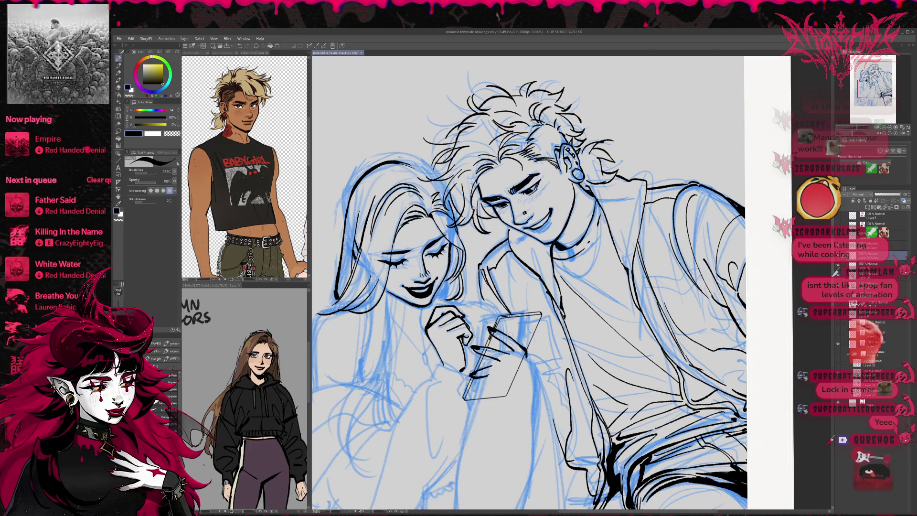
key("minus")
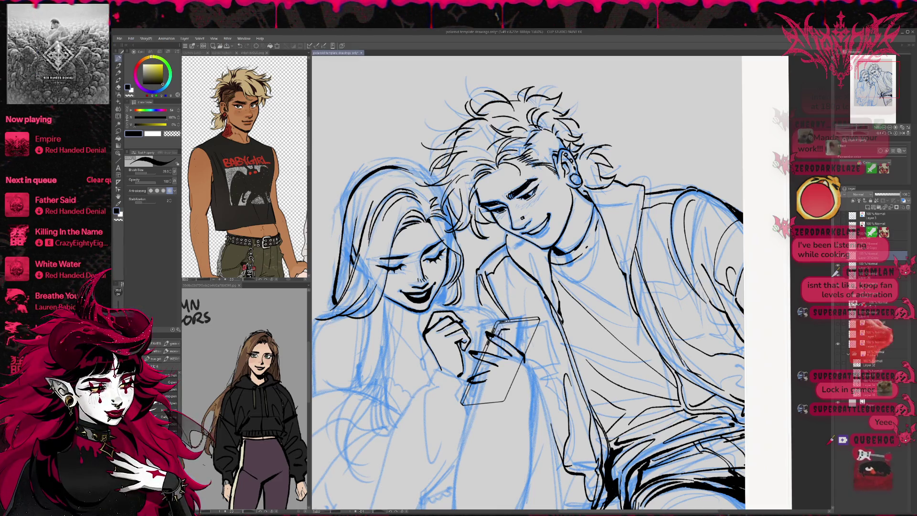
left_click_drag(500, 336, 515, 326)
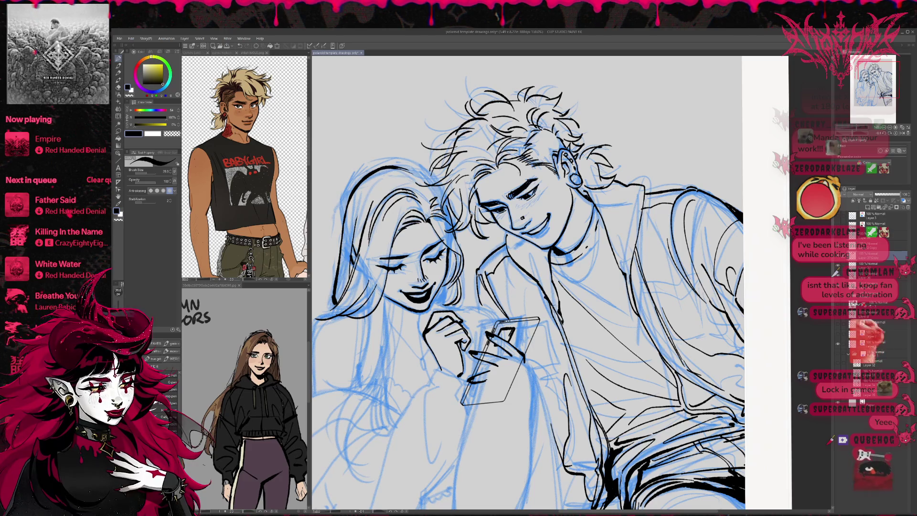
left_click_drag(496, 345, 512, 330)
key("e")
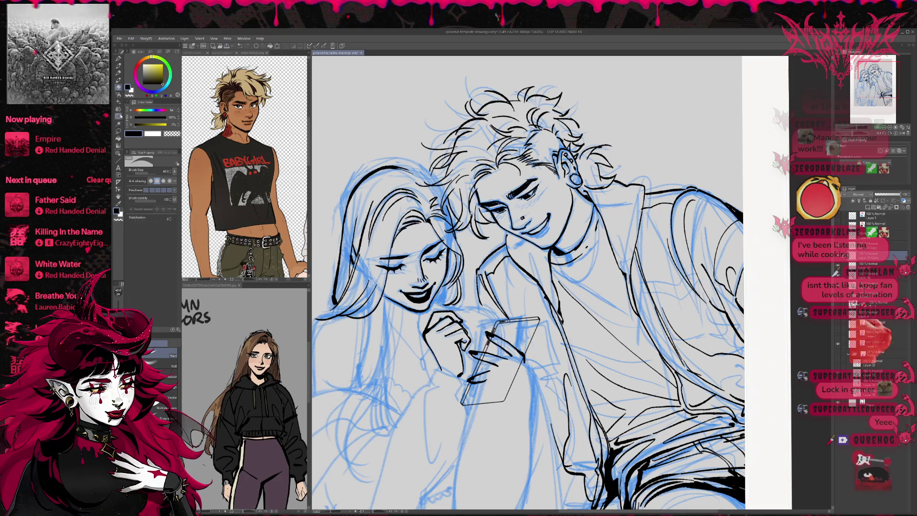
key("u")
Draw a small square with lens circles beside the hand, lasso it and rescale it twice
left_click_drag(378, 357, 407, 388)
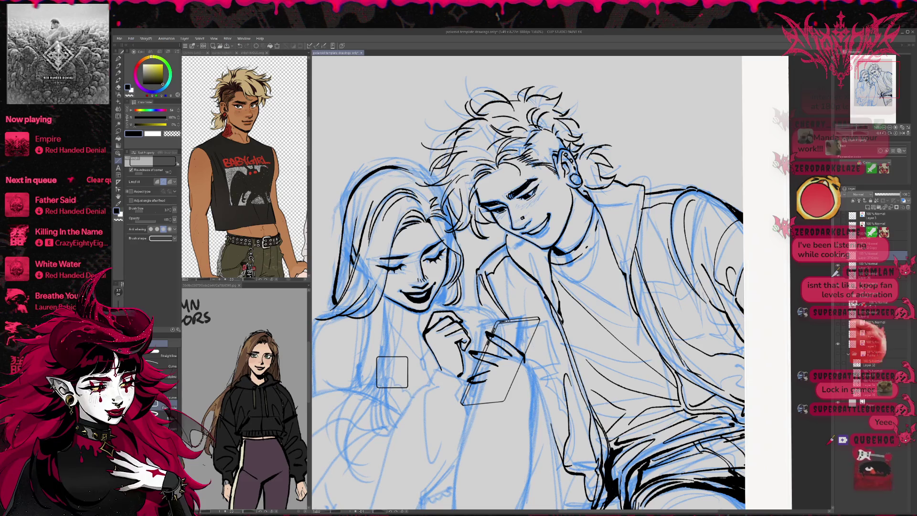
key("u")
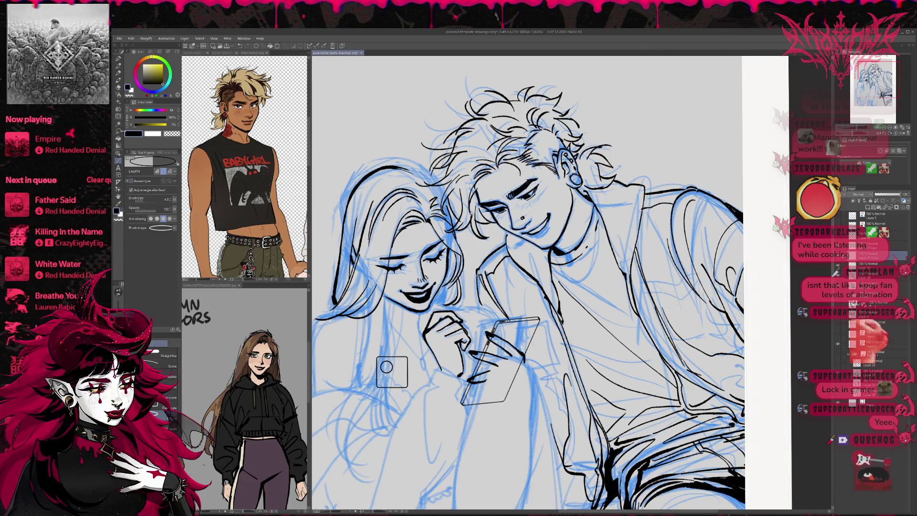
key("m")
key("ctrl+t")
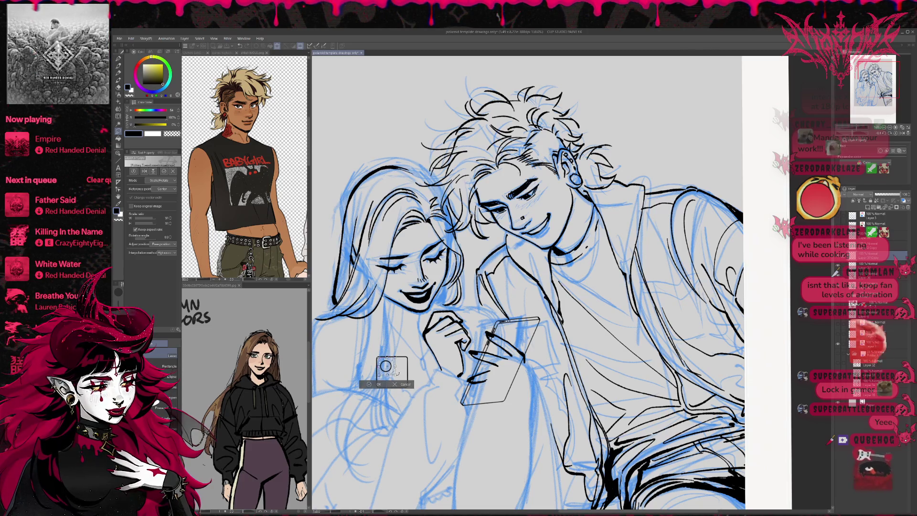
key("Return")
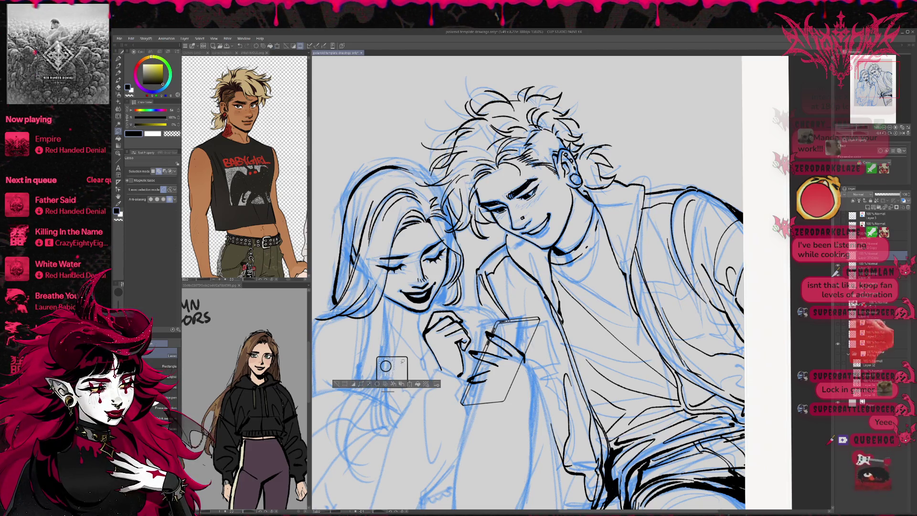
key("ctrl+t")
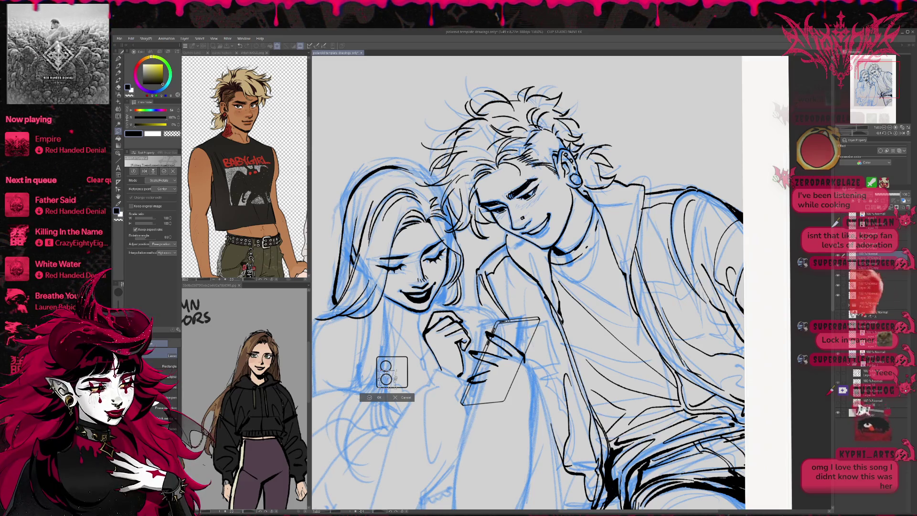
key("Return")
key("ctrl+d")
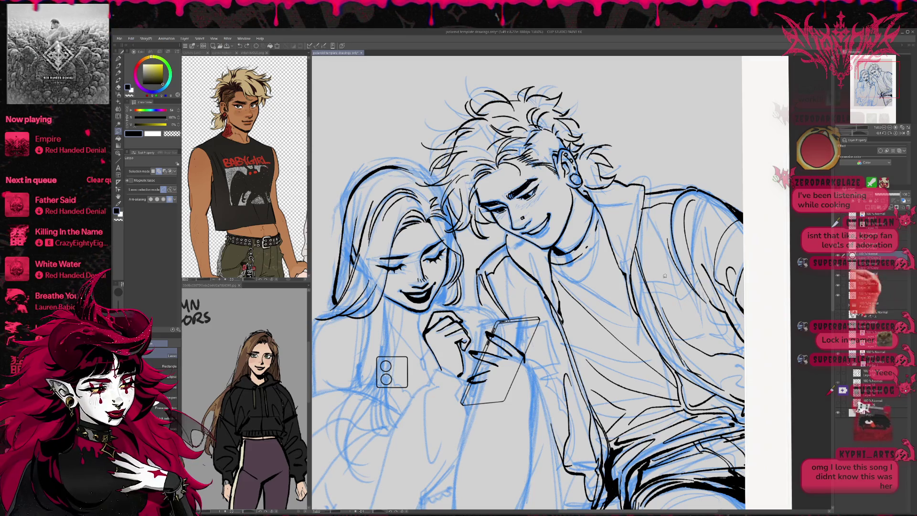
Transform the camera-lens doodle several more times to reposition its circles
key("ctrl+t")
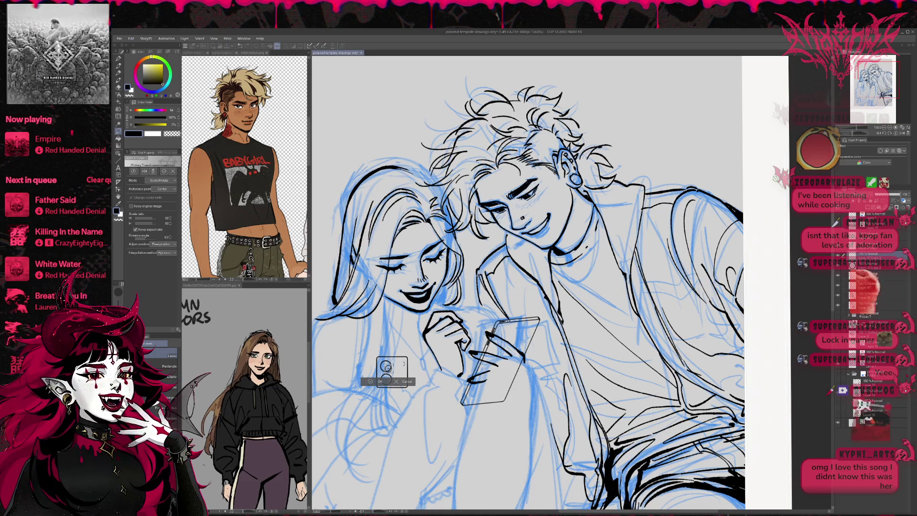
key("Return")
key("ctrl+t")
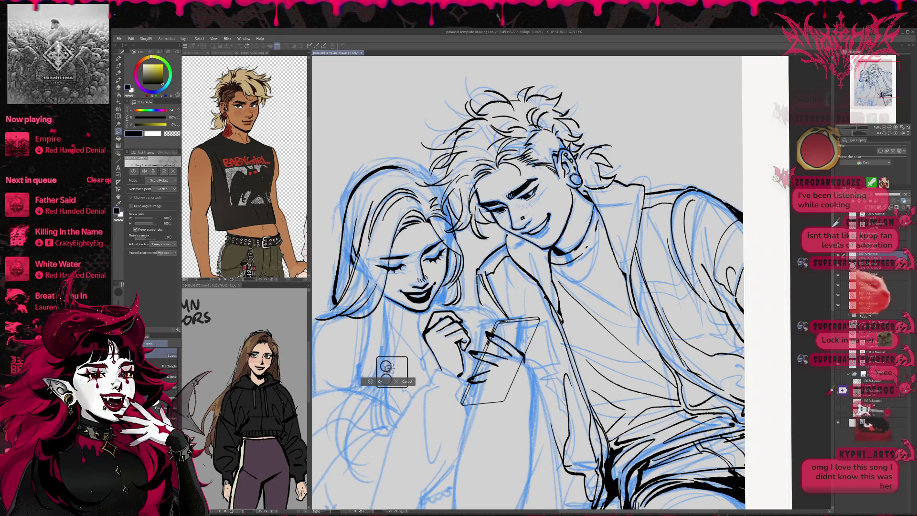
key("Return")
key("o")
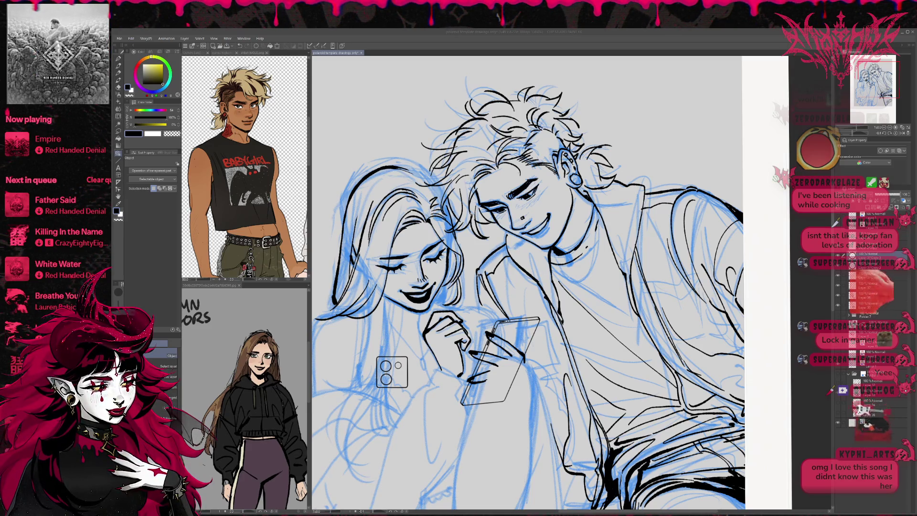
key("ctrl+t")
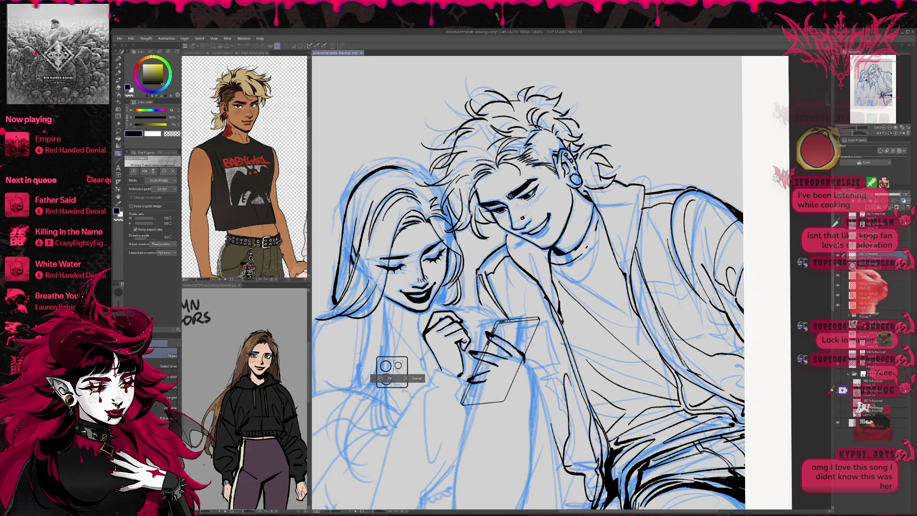
key("Return")
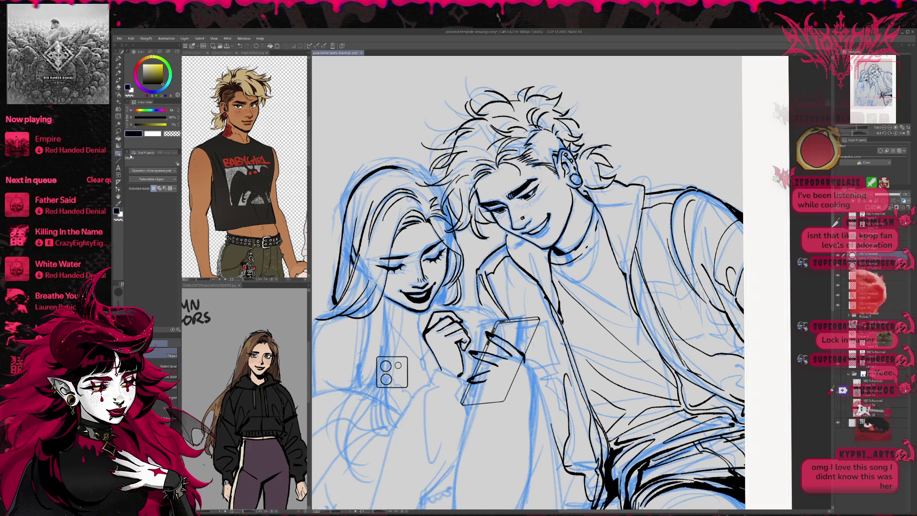
Move to the lower layer and lasso-select around the camera-lens doodle
key("k")
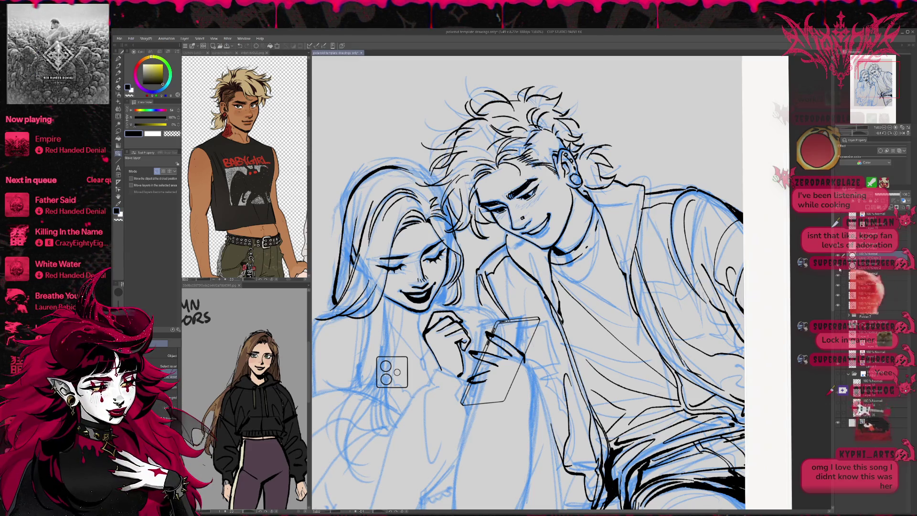
key("alt+bracketleft")
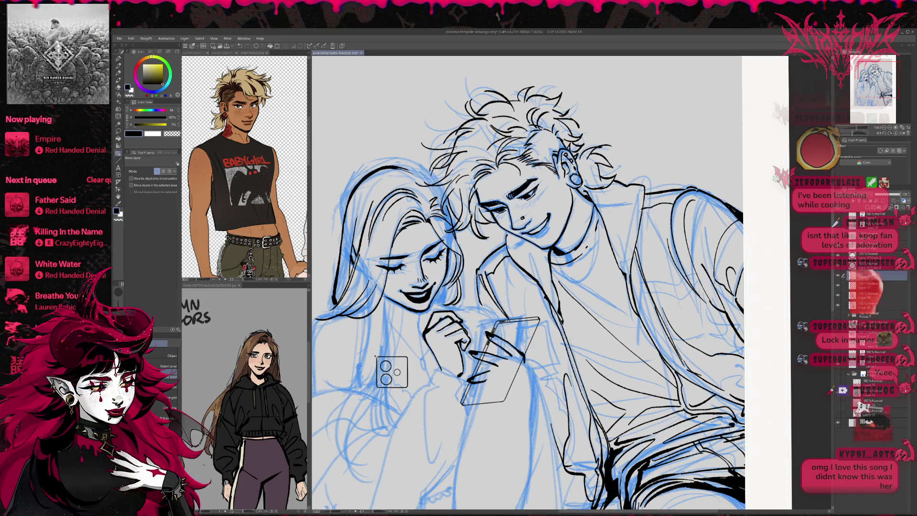
left_click(118, 132)
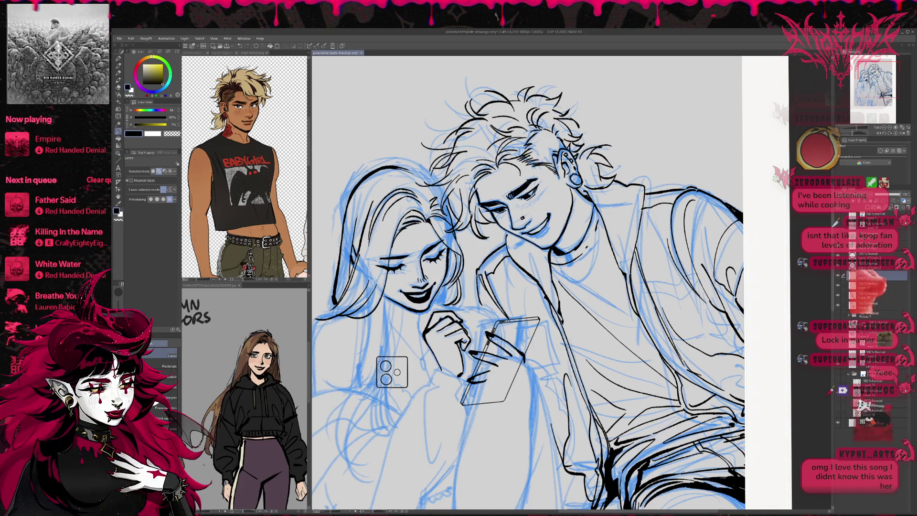
left_click_drag(389, 368, 392, 371)
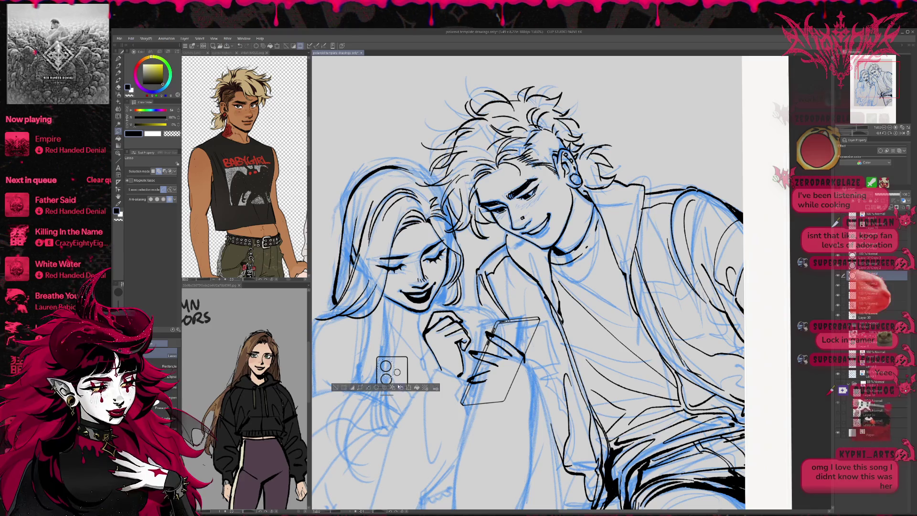
Scale the doodle, paste a copy, nudge it into place and merge it down
key("ctrl+t")
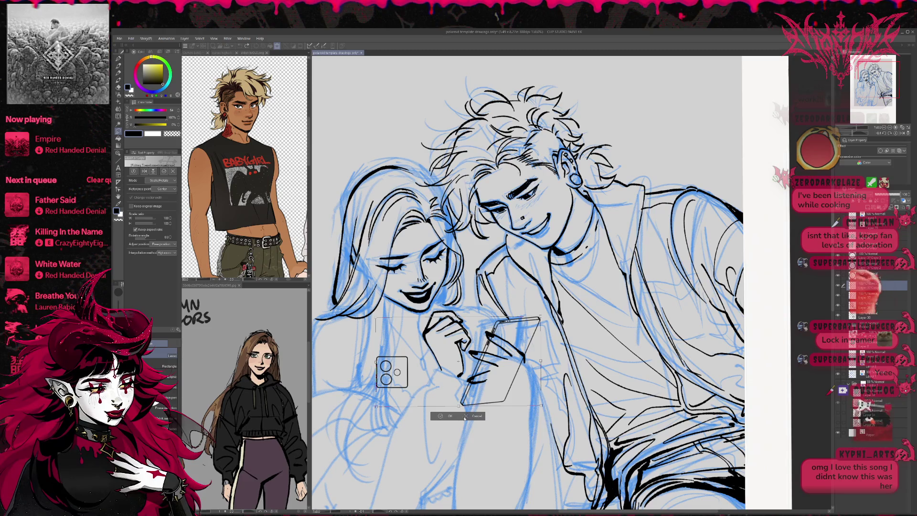
left_click(446, 415)
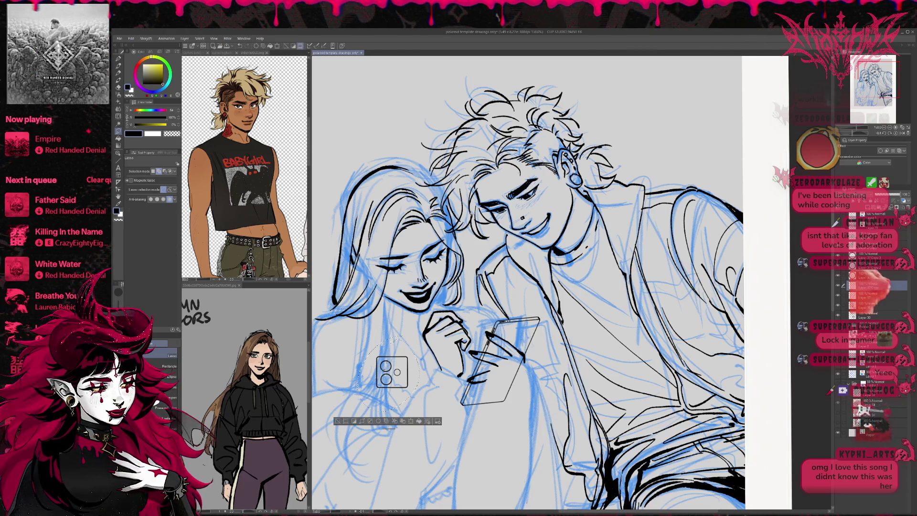
key("ctrl+c")
key("ctrl+v")
key("ctrl+t")
left_click_drag(393, 372, 392, 373)
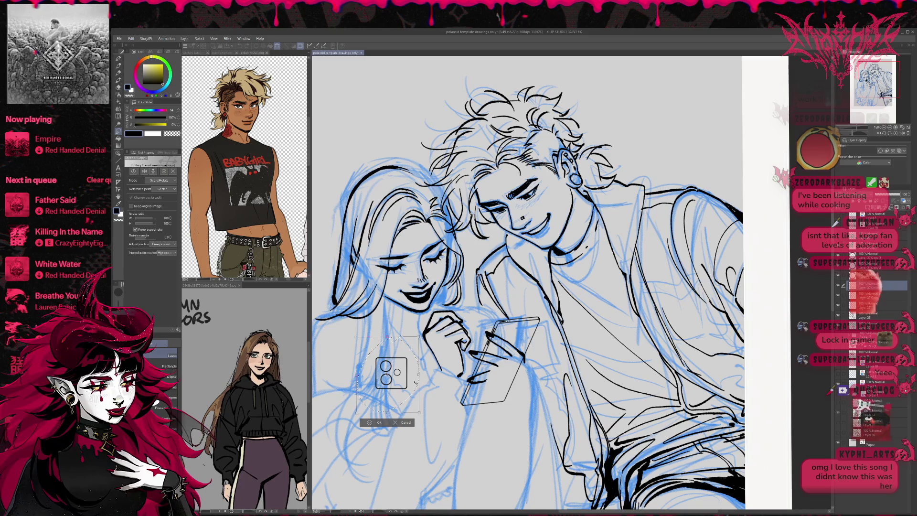
key("Return")
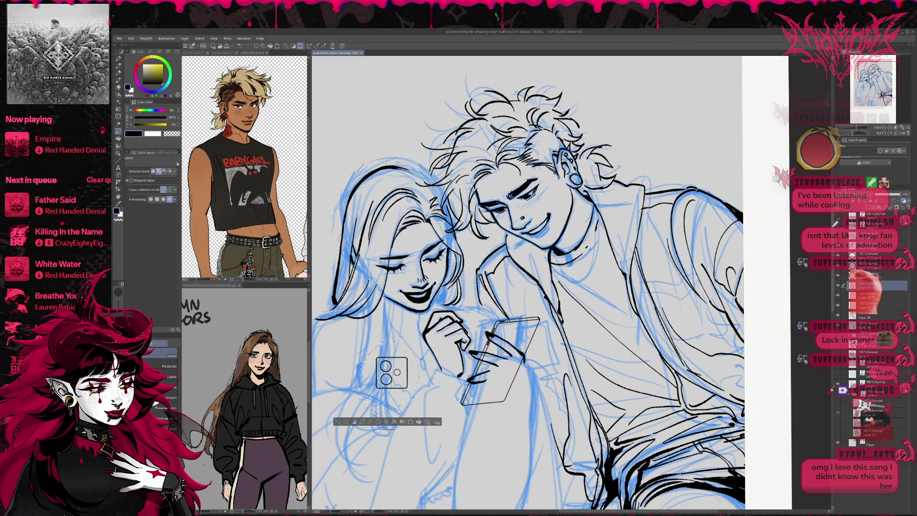
key("ctrl+d")
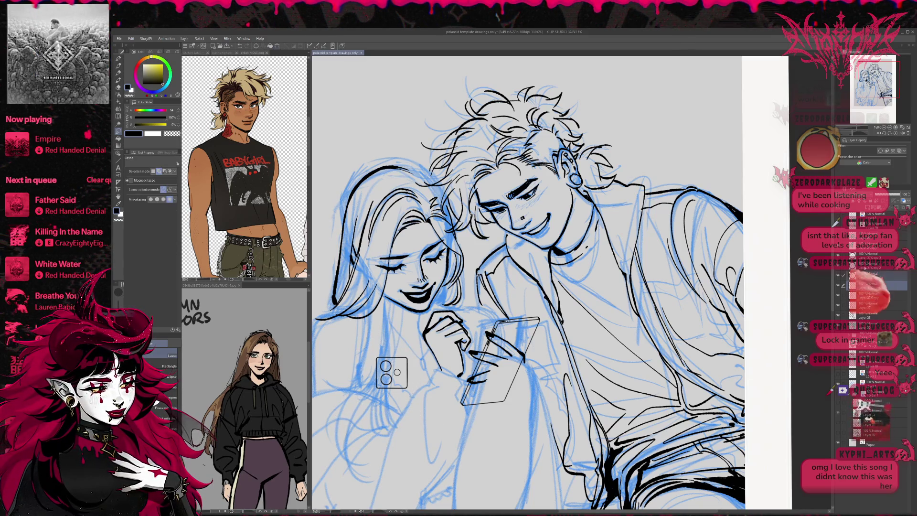
key("ctrl+e")
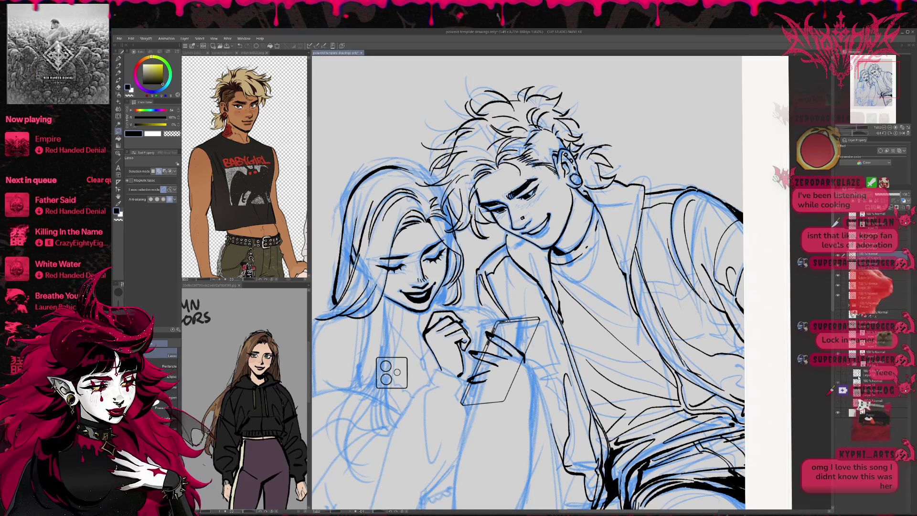
Rotate the camera doodle and shift it onto the back of the tilted phone
key("ctrl+t")
mouse_move(423, 397)
left_mouse_down()
mouse_move(419, 387)
mouse_move(523, 334)
mouse_move(520, 329)
left_mouse_up()
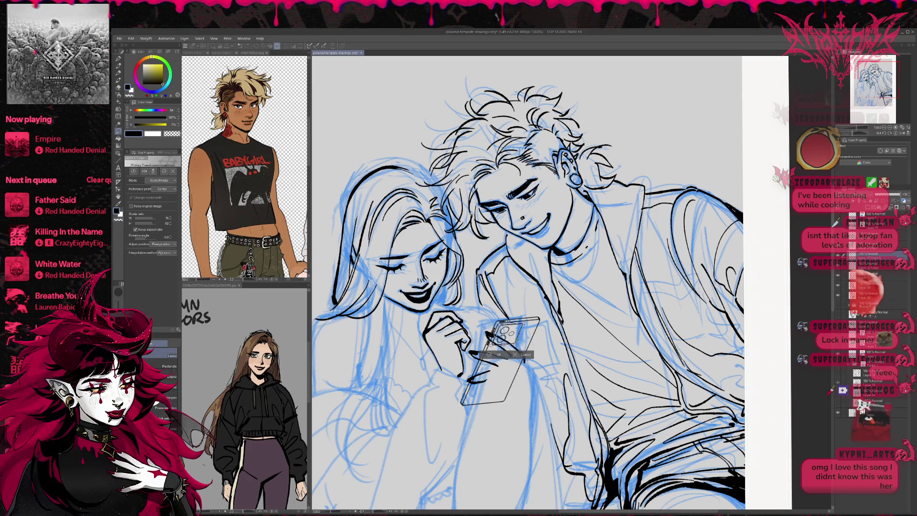
left_click_drag(519, 328, 517, 322)
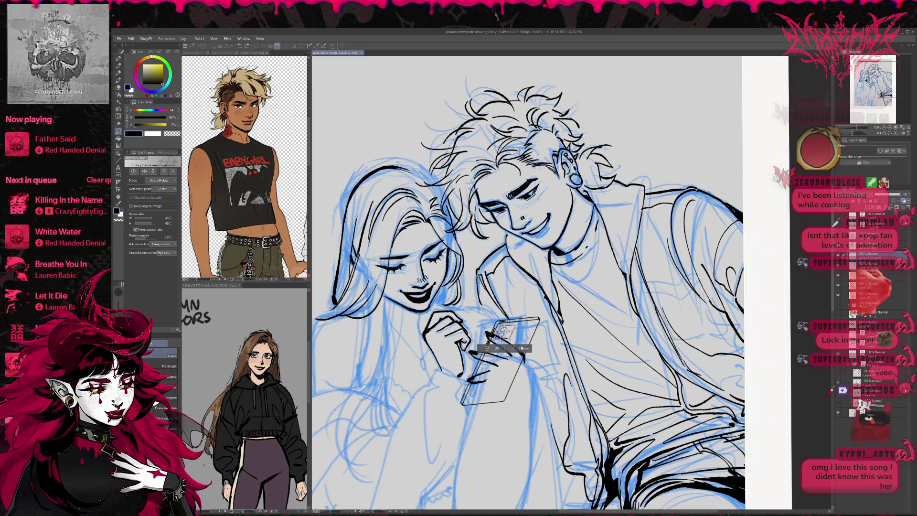
key("Return")
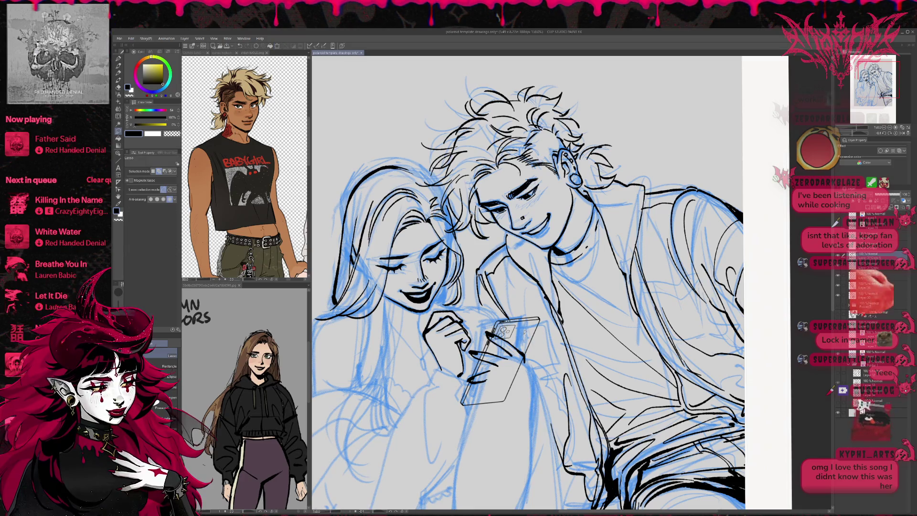
key("p")
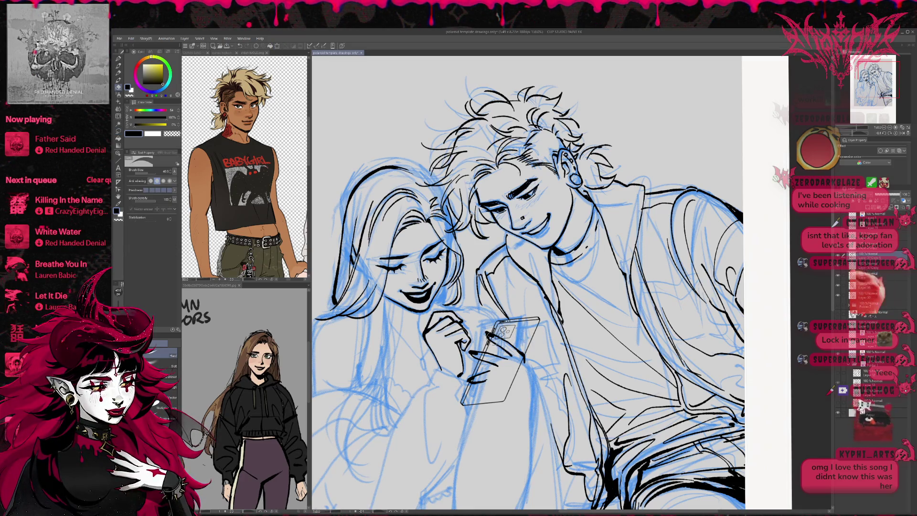
key("ctrl+t")
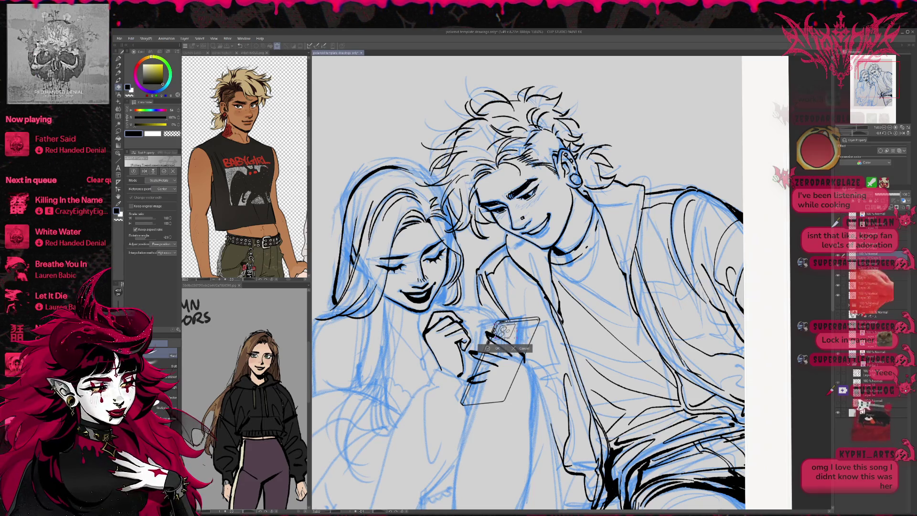
Recentre and tilt the view on the couple and toggle two layer folders
key("Return")
left_click_drag(574, 311, 545, 305)
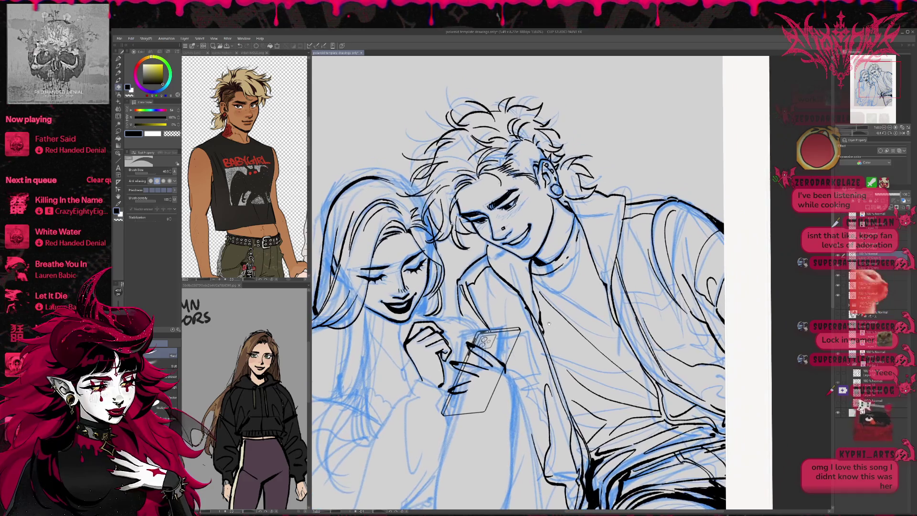
key("g")
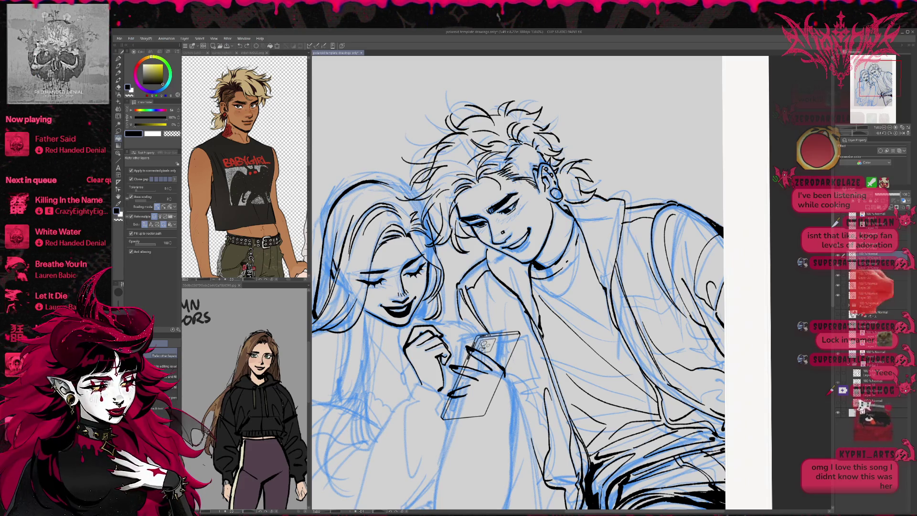
key("p")
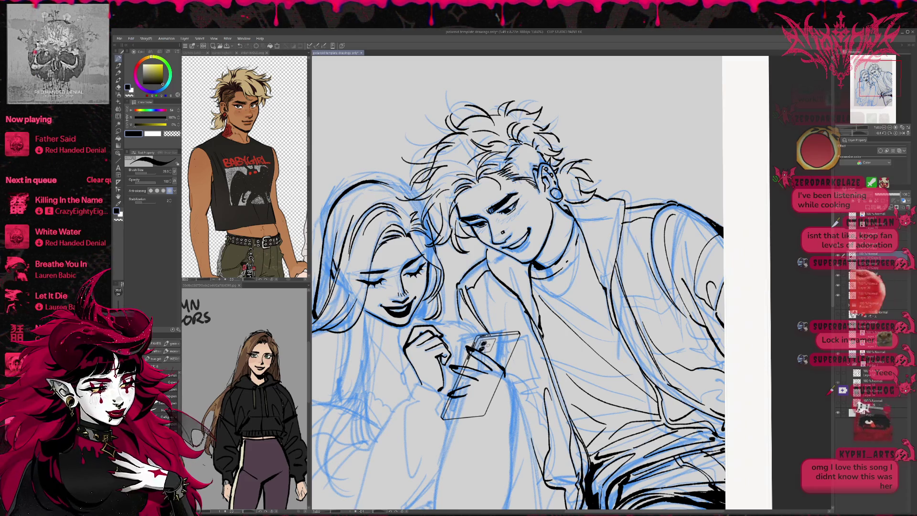
left_click_drag(516, 287, 510, 279)
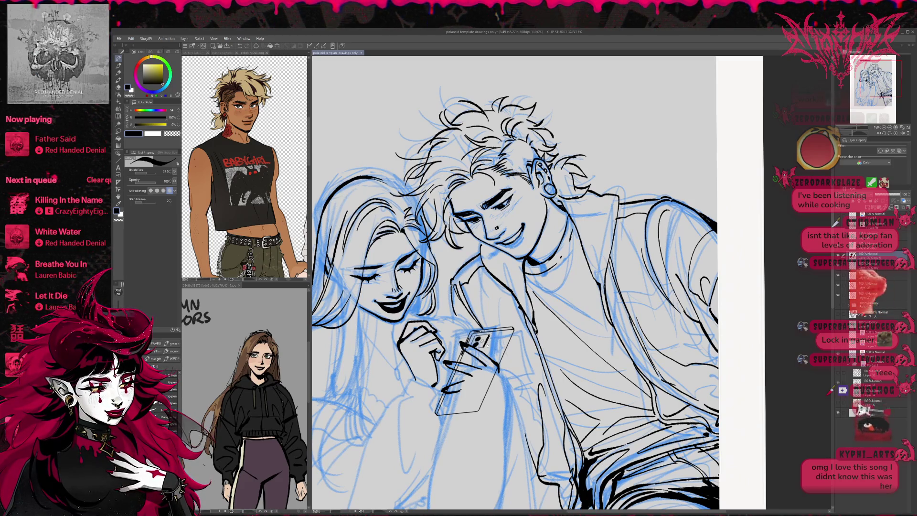
left_click_drag(517, 338, 521, 333)
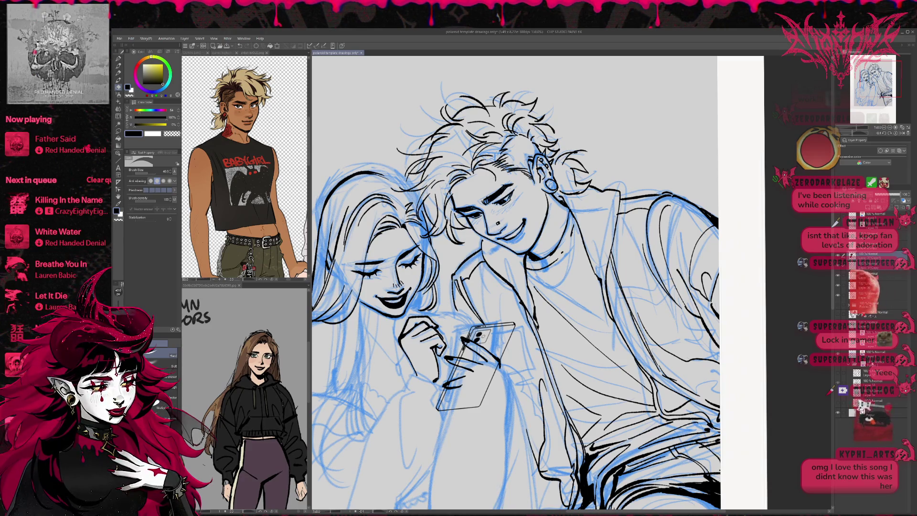
left_click(846, 371)
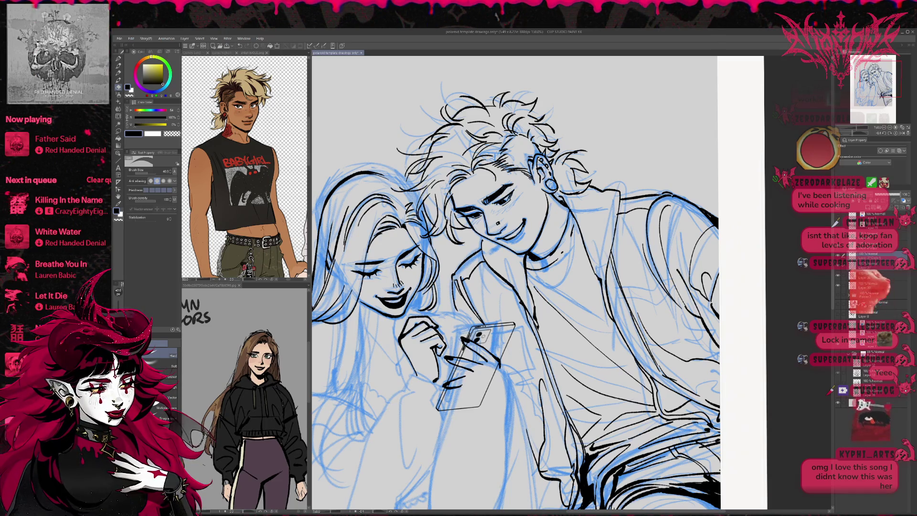
left_click(848, 344)
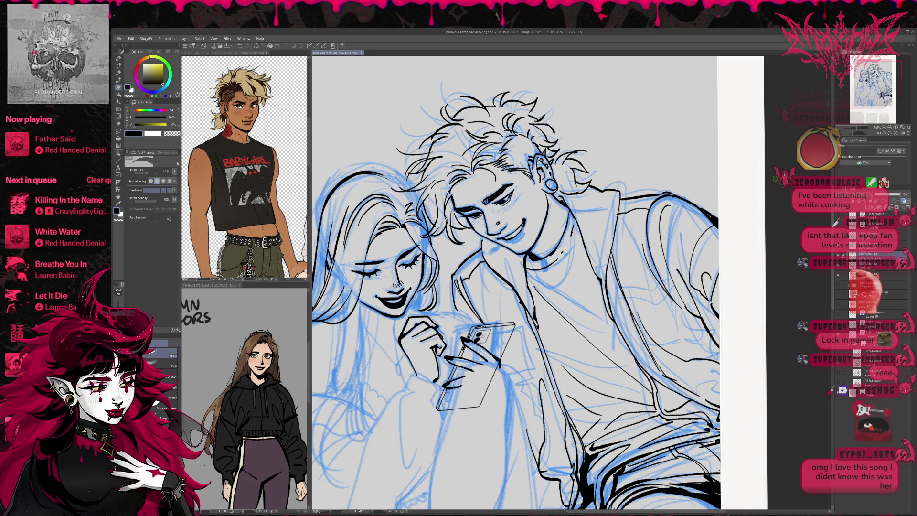
Ink strokes around the girl's hand and along her lower sleeve, redoing one stroke
left_click_drag(502, 359, 539, 348)
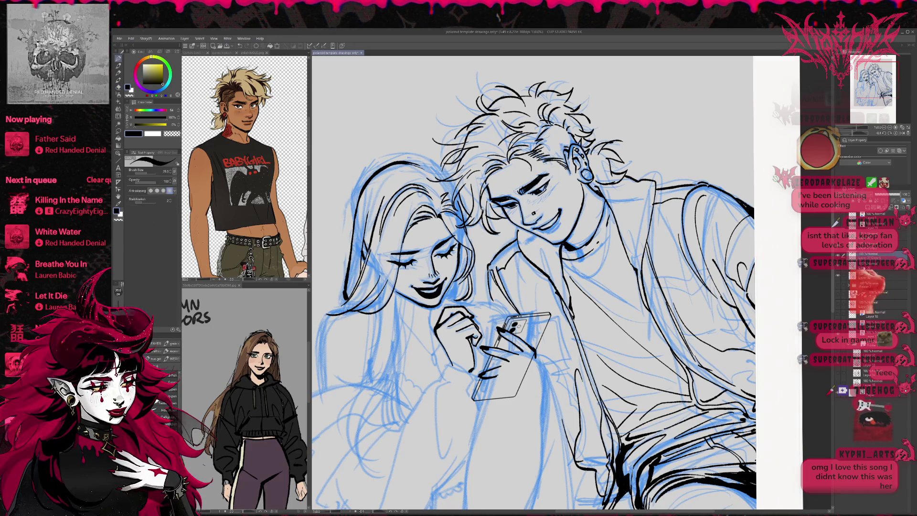
left_click_drag(501, 323, 557, 267)
left_click_drag(527, 325, 518, 347)
key("ctrl+z")
mouse_move(502, 310)
left_mouse_down()
mouse_move(528, 320)
mouse_move(469, 342)
mouse_move(431, 444)
left_mouse_up()
mouse_move(456, 375)
left_mouse_down()
mouse_move(406, 430)
mouse_move(376, 421)
left_mouse_up()
left_click_drag(507, 383, 512, 354)
Redo the sleeve lines and add small ink strokes around the girl's hand
key("ctrl+z")
key("ctrl+z")
key("ctrl+z")
key("ctrl+z")
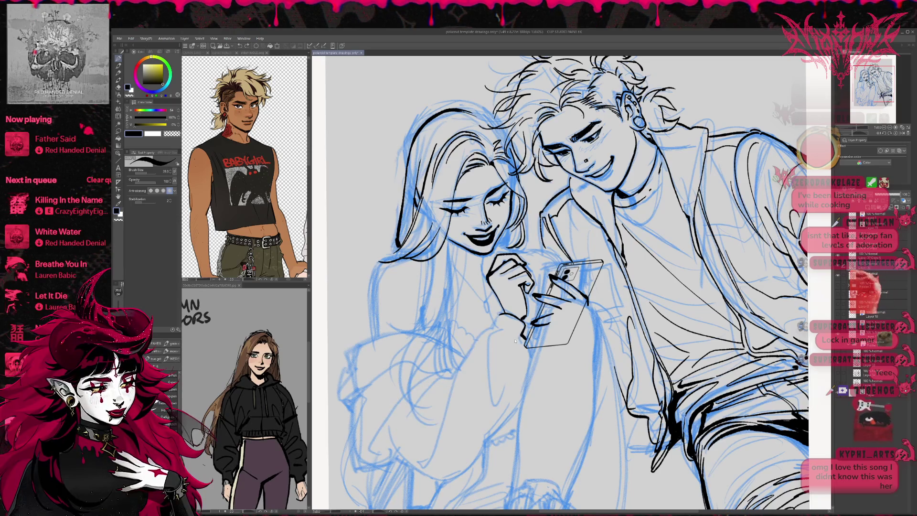
mouse_move(486, 326)
left_mouse_down()
mouse_move(438, 435)
mouse_move(459, 362)
left_mouse_up()
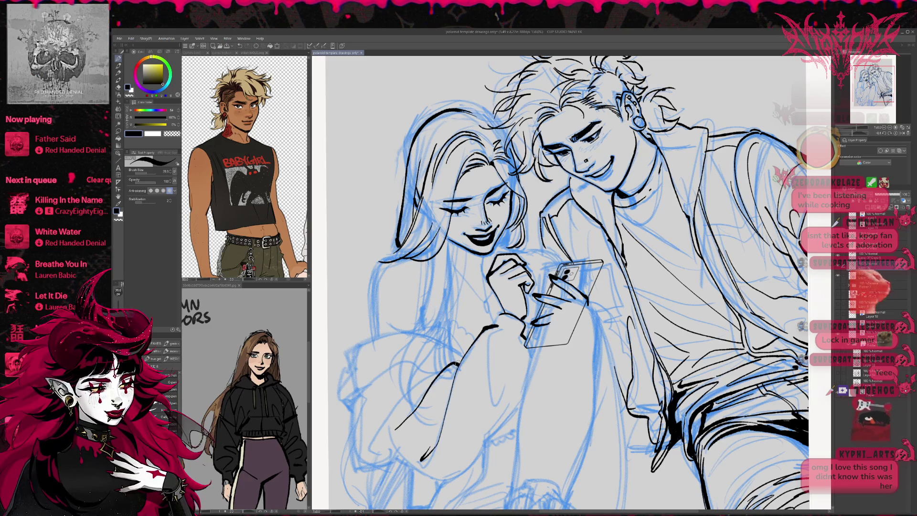
left_click_drag(378, 436, 430, 370)
key("e")
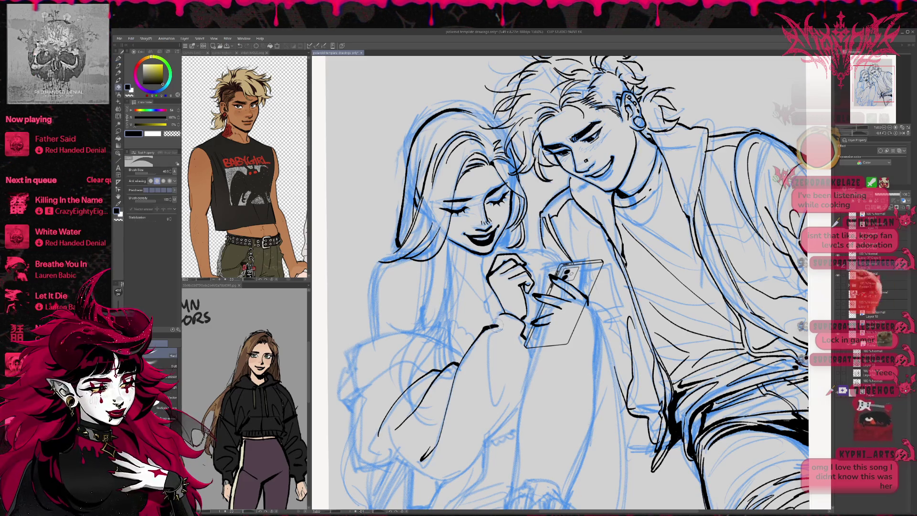
key("p")
left_click_drag(500, 334, 498, 320)
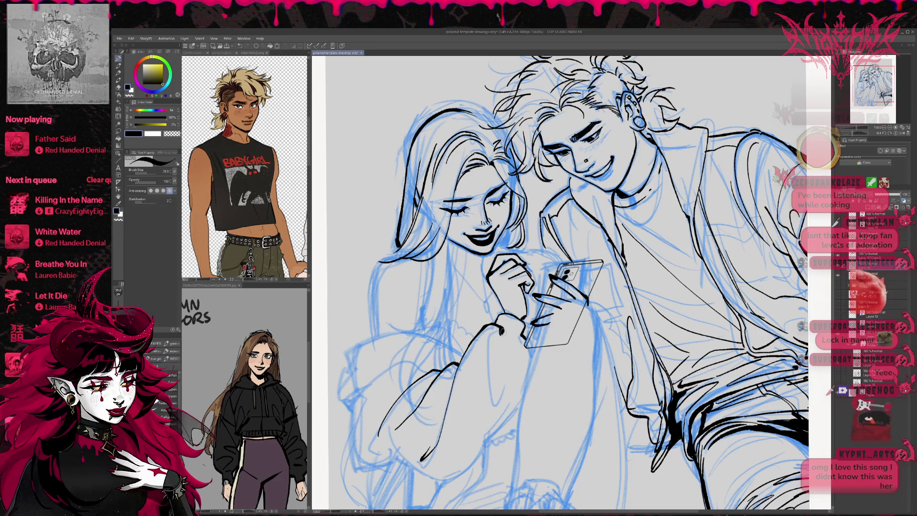
mouse_move(504, 333)
left_mouse_down()
mouse_move(485, 367)
mouse_move(514, 356)
left_mouse_up()
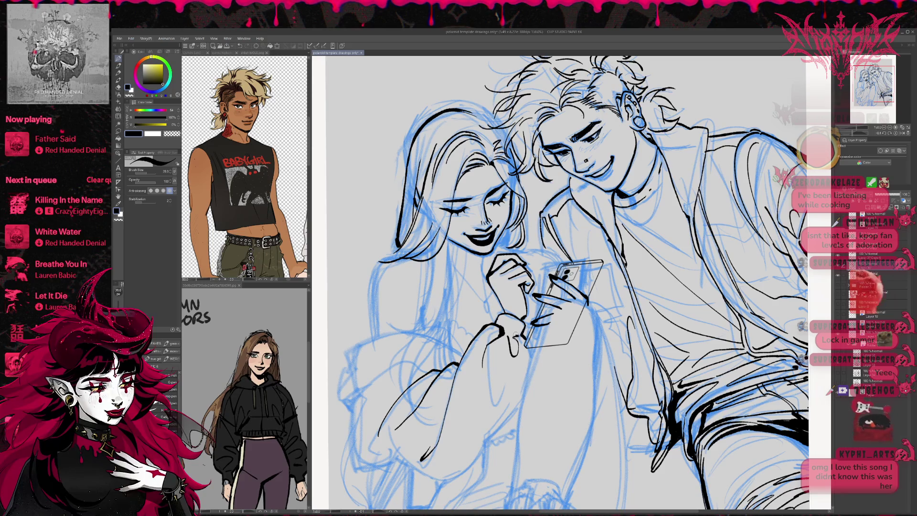
scroll(515, 335, "up", 3)
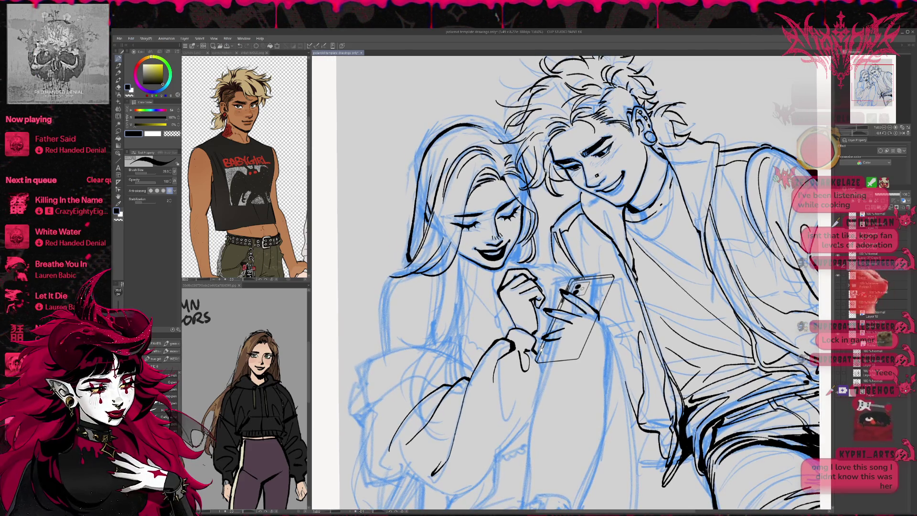
Ink the short line at the bottom of the sleeve, undoing and redrawing it
key("e")
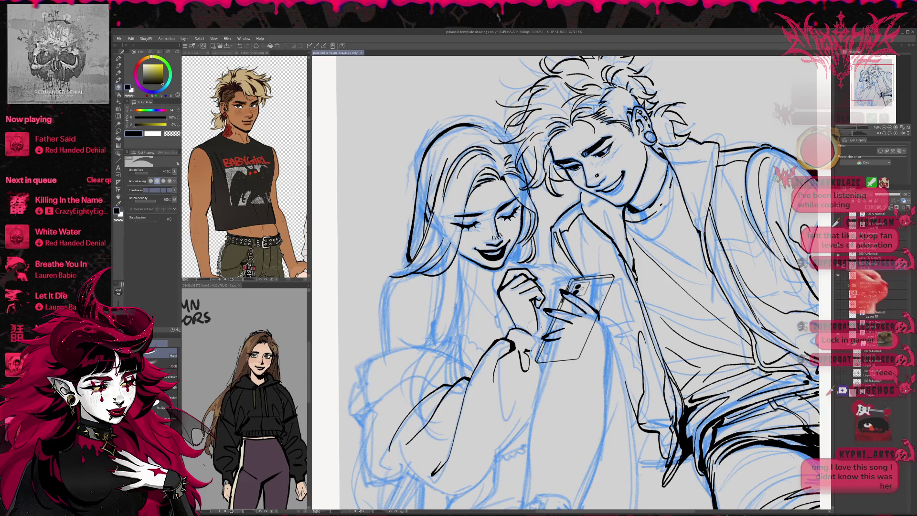
key("p")
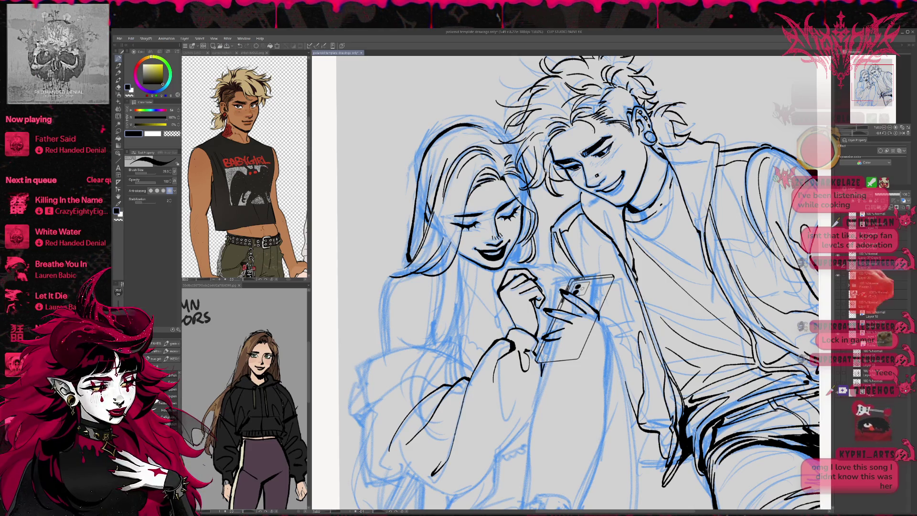
left_click_drag(540, 373, 559, 336)
mouse_move(432, 437)
left_mouse_down()
mouse_move(493, 457)
mouse_move(536, 396)
left_mouse_up()
key("ctrl+z")
mouse_move(457, 444)
left_mouse_down()
mouse_move(494, 451)
mouse_move(560, 337)
left_mouse_up()
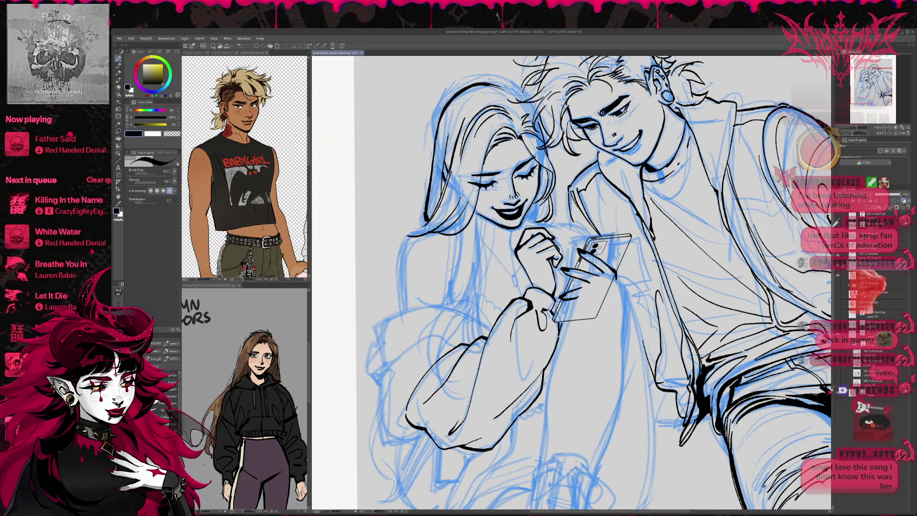
Make final pen-and-eraser touches on the sleeve and zoom out to see the page
mouse_move(540, 372)
left_mouse_down()
mouse_move(524, 379)
mouse_move(525, 345)
left_mouse_up()
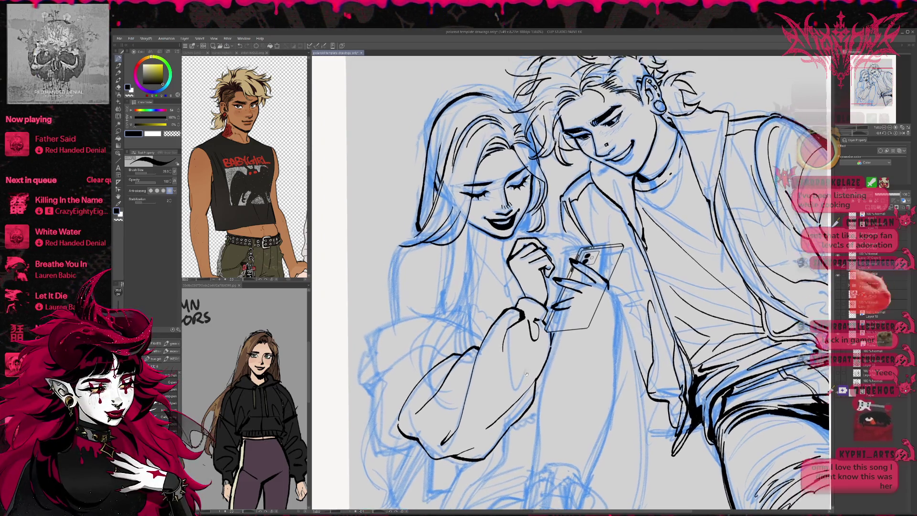
key("e")
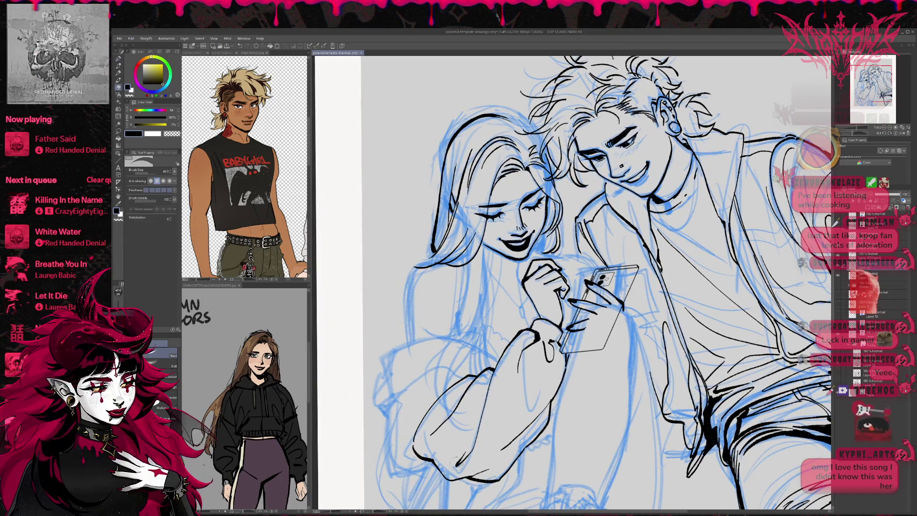
key("p")
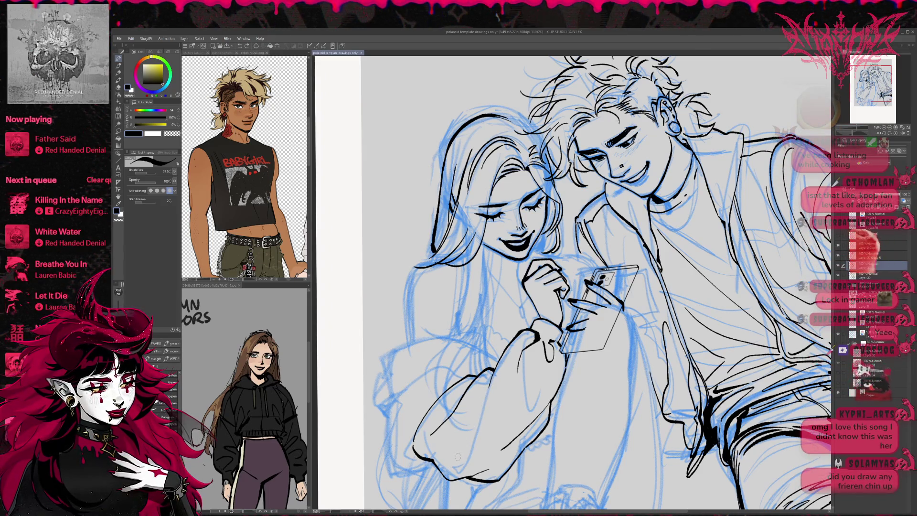
left_click_drag(595, 287, 586, 280)
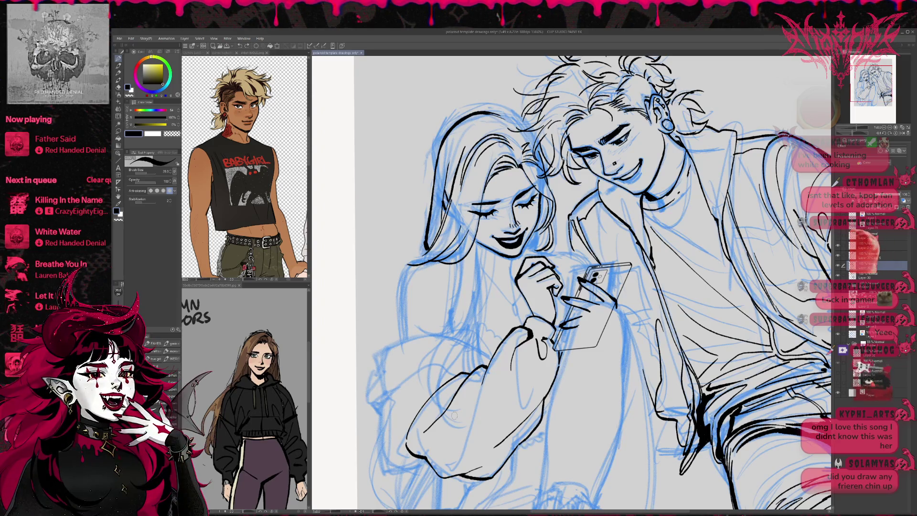
key("ctrl+minus")
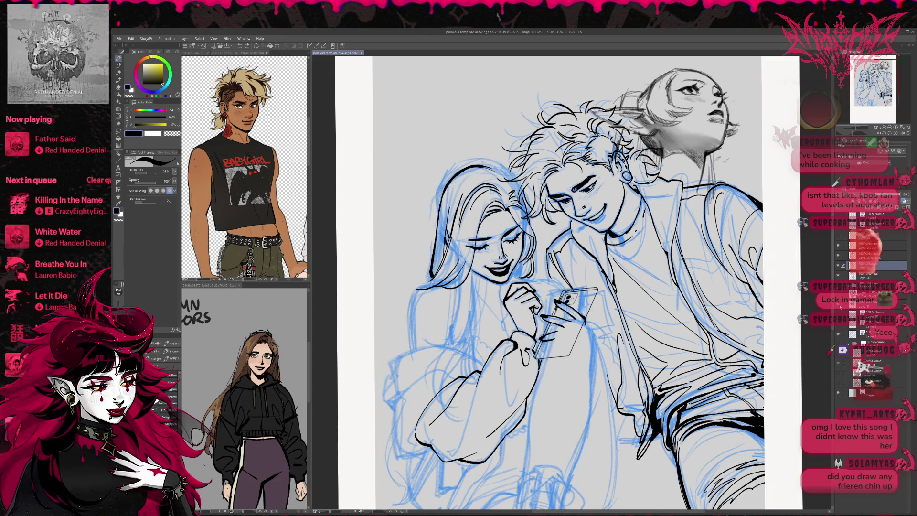
Bring in the pencil head study and move it toward the top left of the page
key("ctrl+minus")
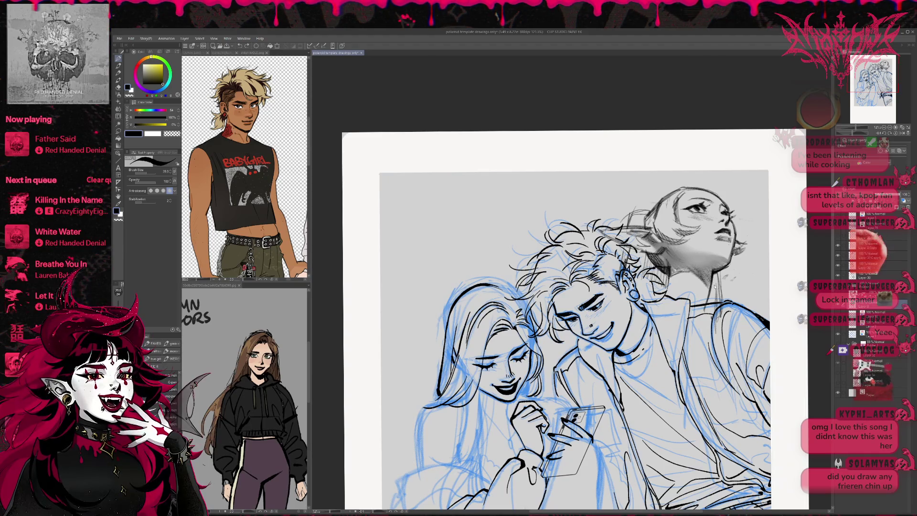
key("ctrl+t")
left_click_drag(462, 192, 490, 210)
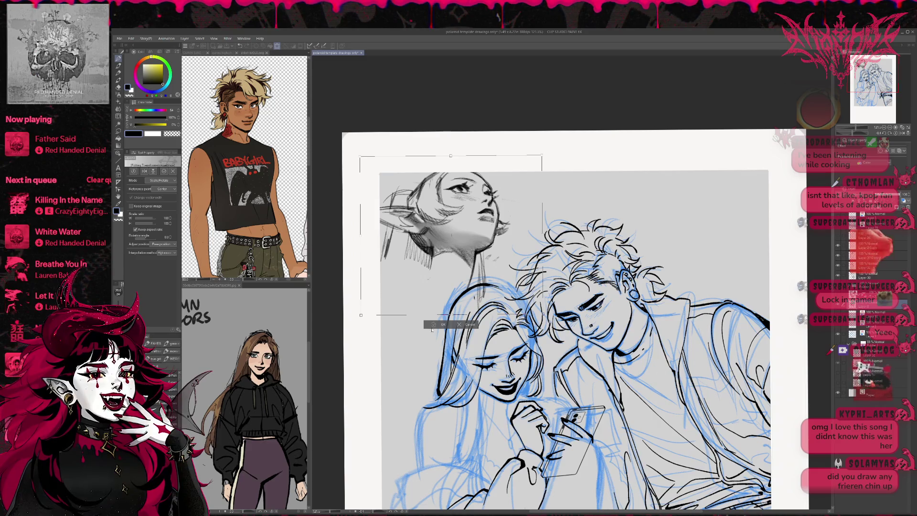
key("Return")
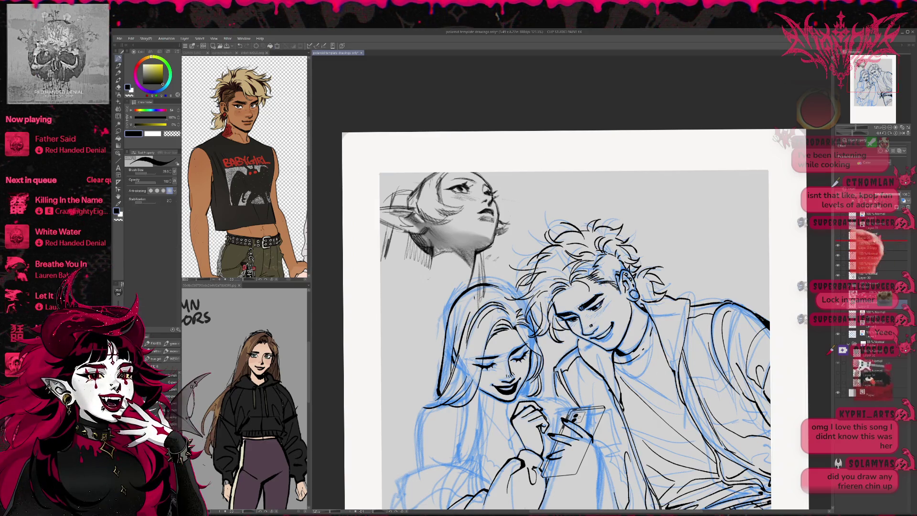
scroll(459, 229, "down", 1)
Push the head study further into the corner, then mirror the view
key("ctrl+t")
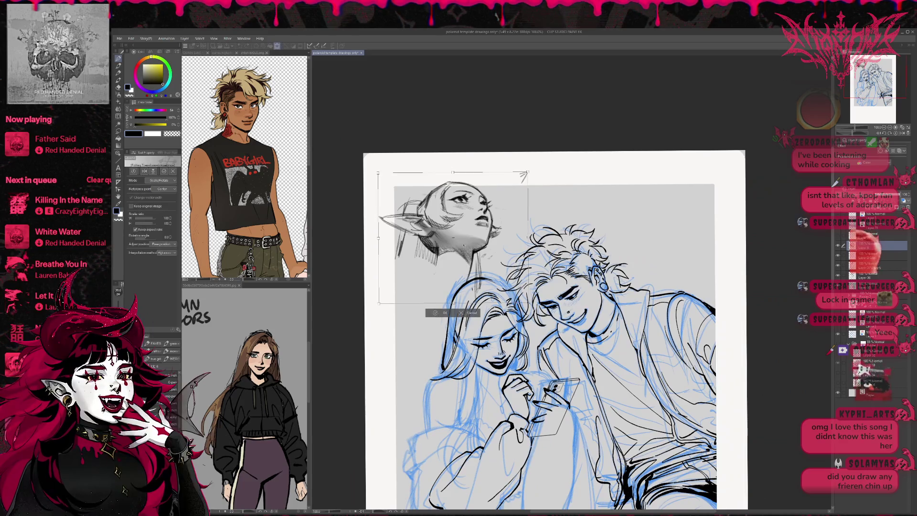
left_click_drag(464, 245, 449, 225)
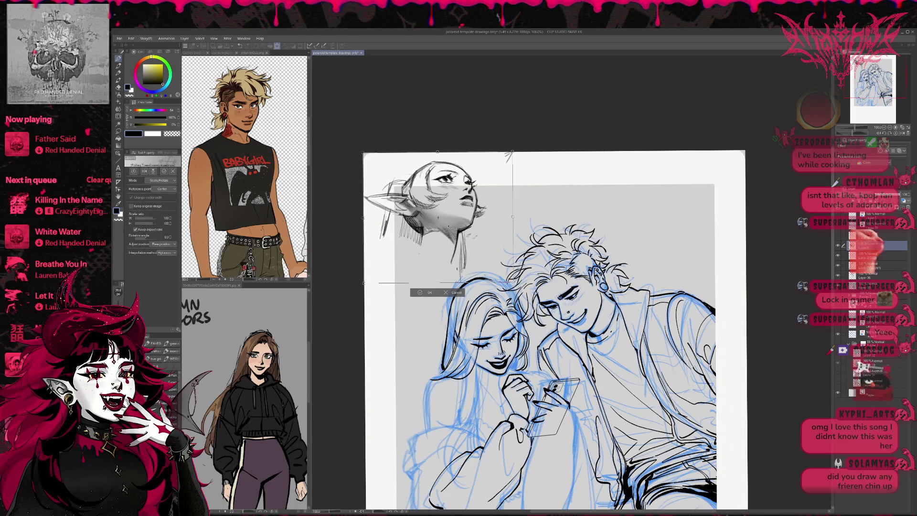
key("Return")
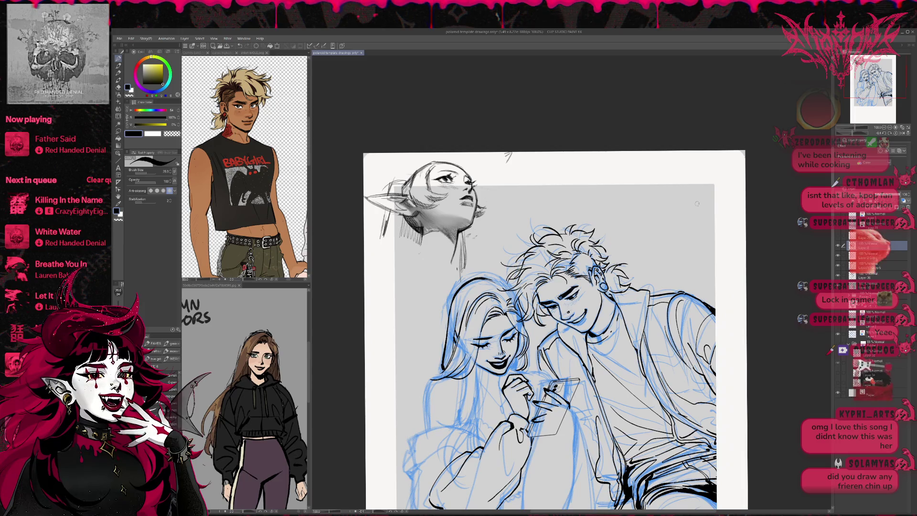
key("h")
left_click_drag(551, 330, 466, 398)
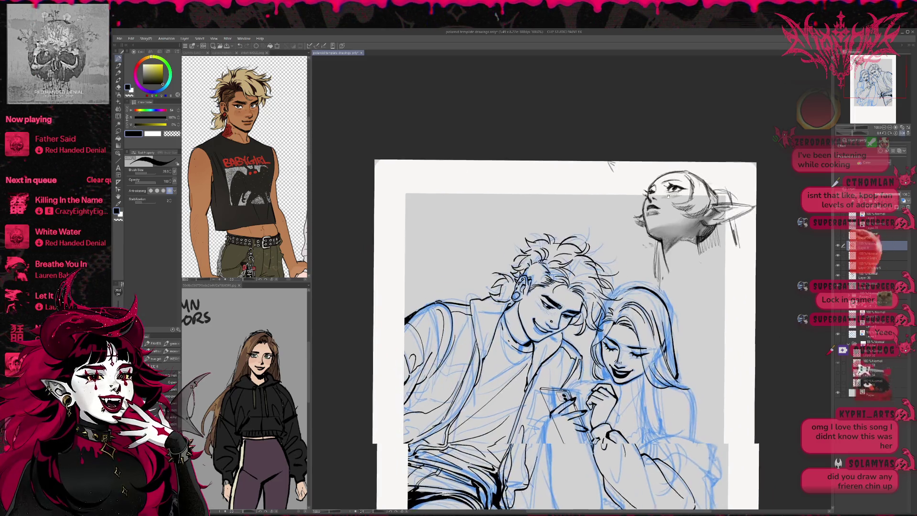
scroll(555, 225, "up", 1)
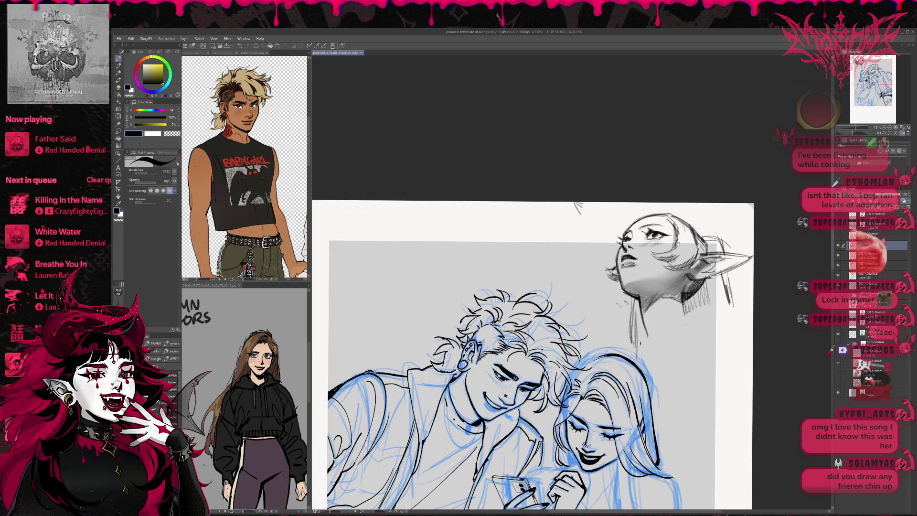
scroll(584, 201, "up", 1)
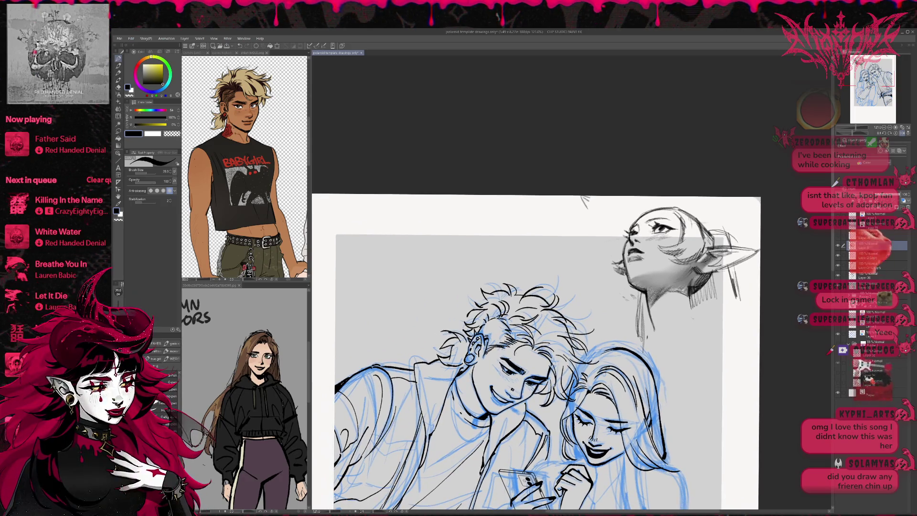
Check layer visibility while panning over the head study, then hide the head study layer
key("ctrl+z")
key("ctrl+y")
left_click(840, 258)
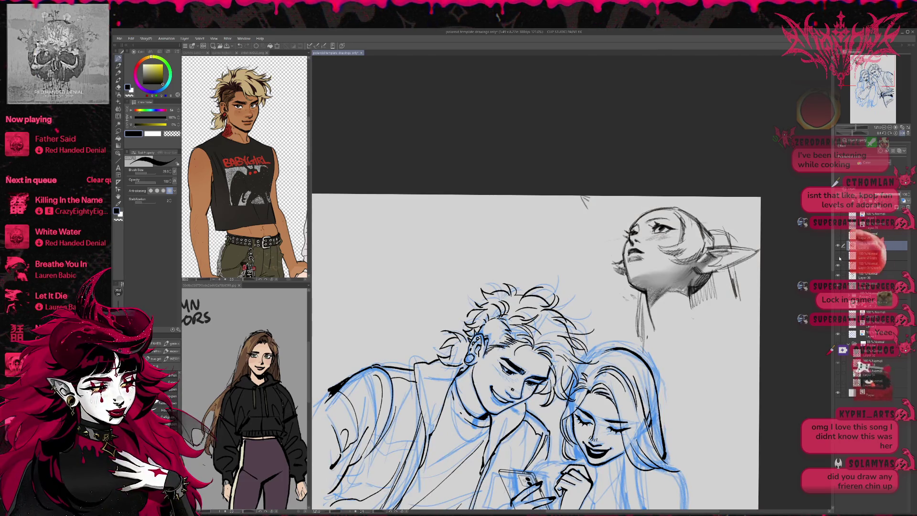
scroll(682, 346, "up", 1)
scroll(682, 347, "up", 2)
scroll(682, 346, "up", 2)
left_click_drag(683, 346, 743, 335)
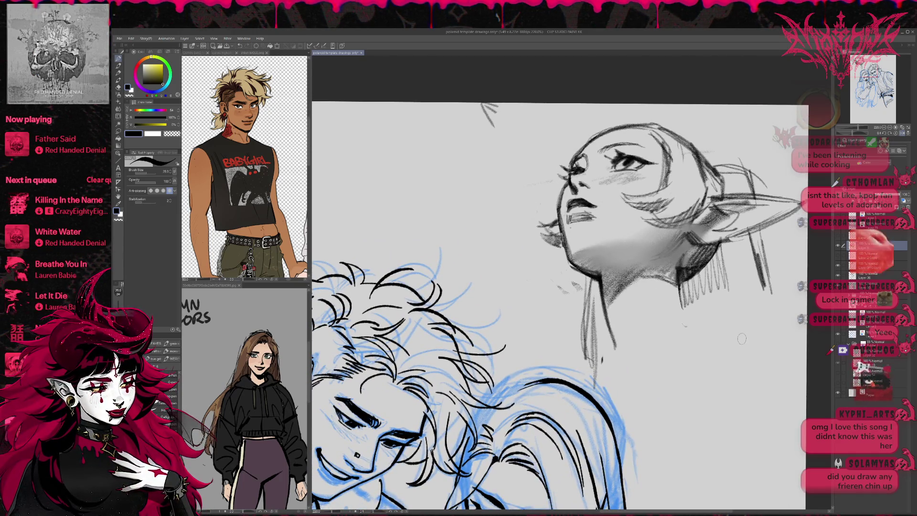
left_click_drag(740, 338, 708, 349)
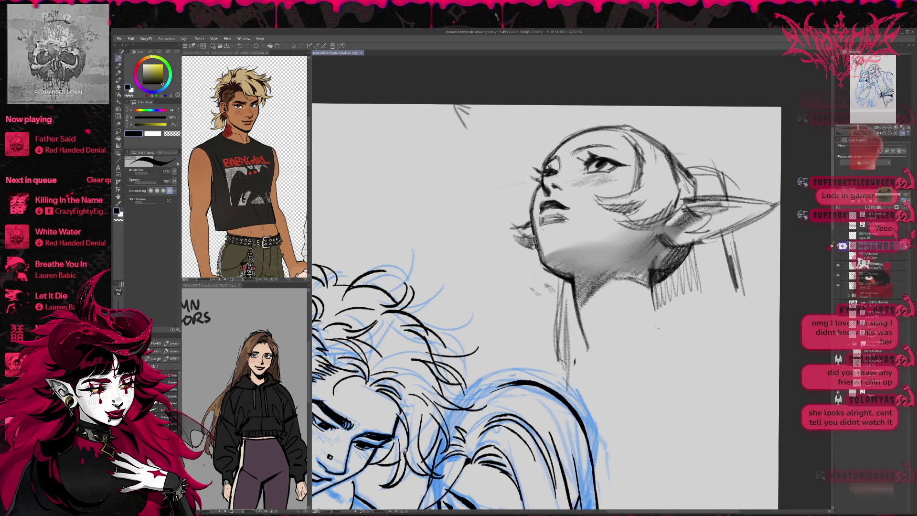
left_click(838, 264)
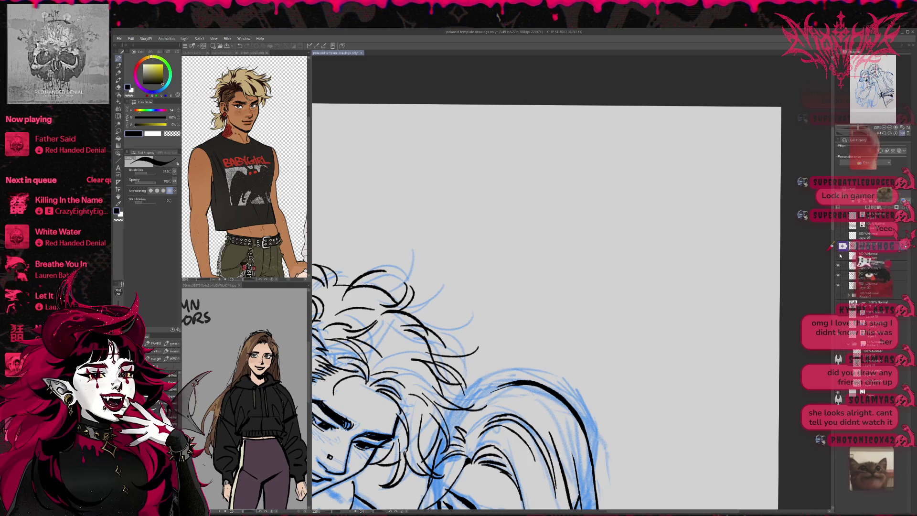
scroll(688, 294, "down", 3)
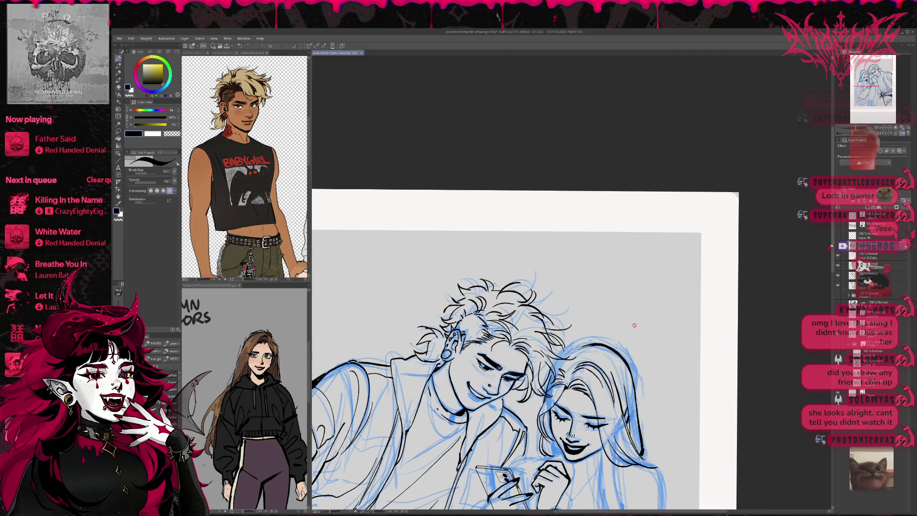
scroll(524, 324, "down", 1)
scroll(525, 324, "down", 1)
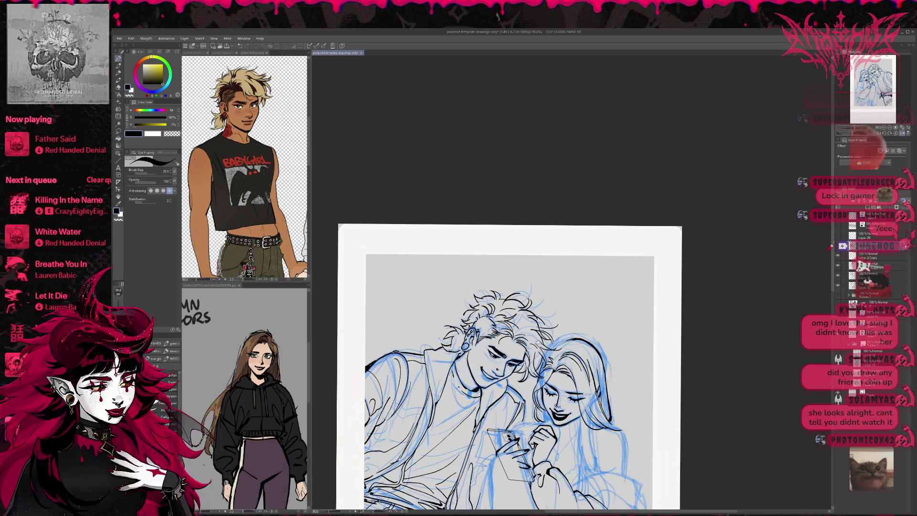
scroll(541, 303, "down", 2)
scroll(542, 302, "down", 3)
scroll(548, 309, "down", 2)
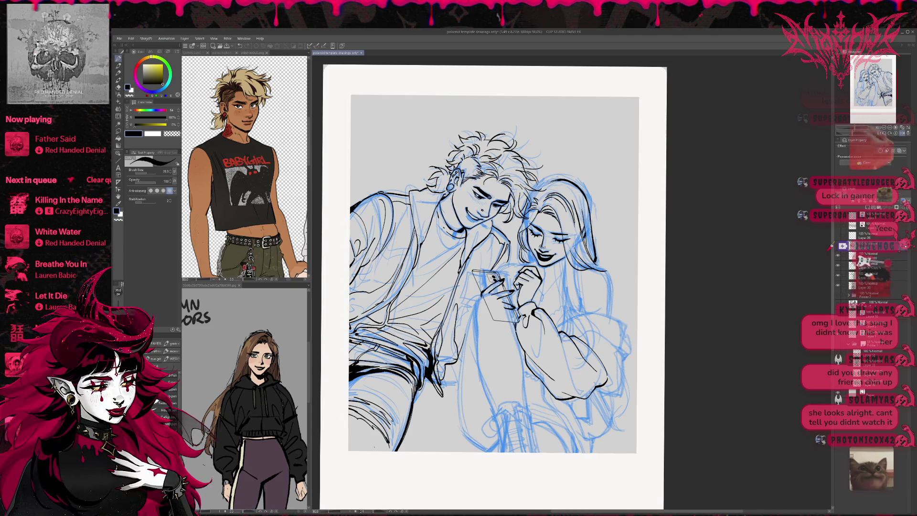
Flip the canvas view back to unmirrored and centre the couple drawing
key("h")
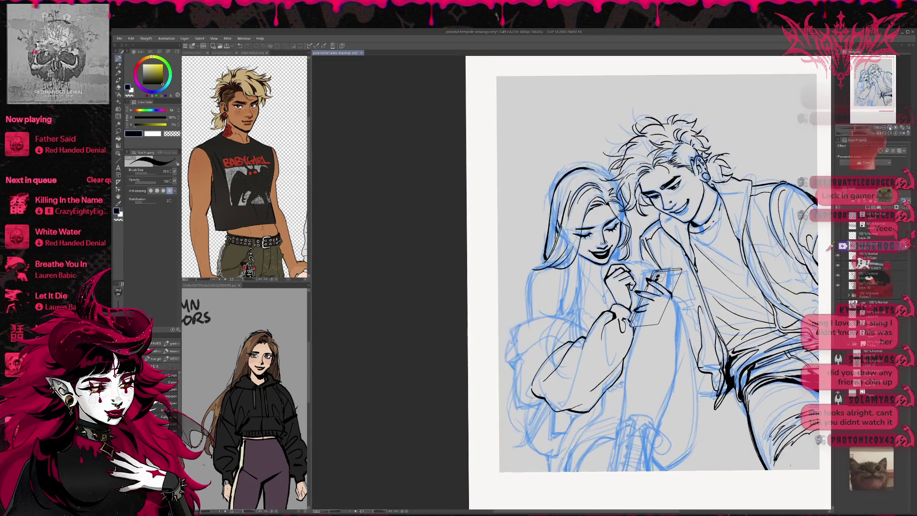
left_click_drag(707, 290, 580, 290)
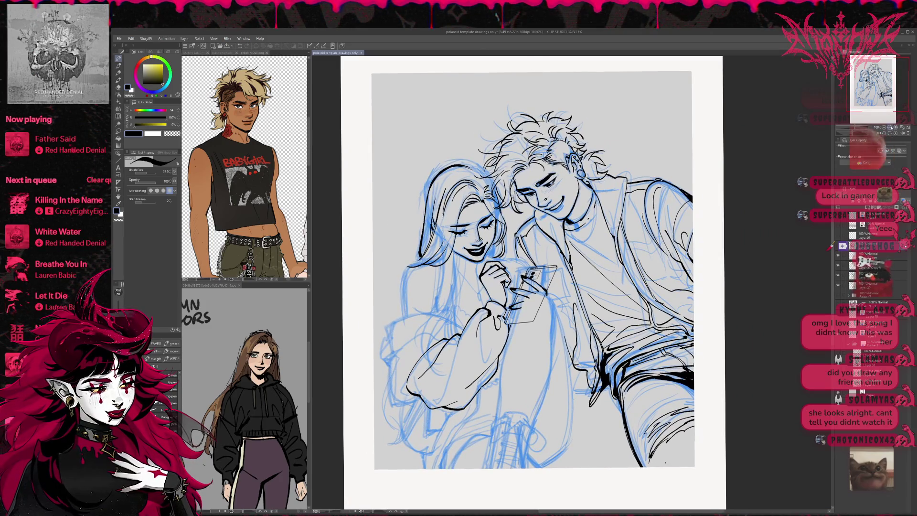
scroll(499, 276, "up", 3)
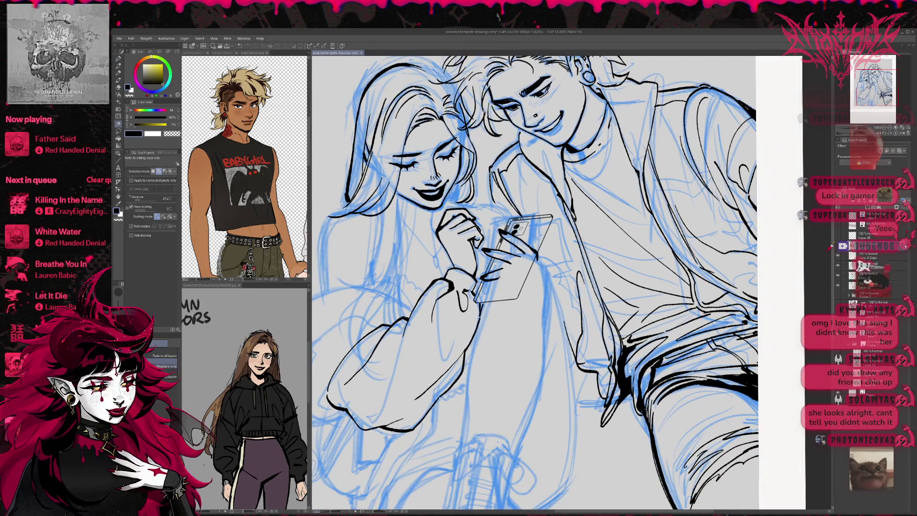
Select the ink layer and trace the girl's puffy sleeve edges in black over the blue sketch
left_click_drag(497, 245, 597, 277)
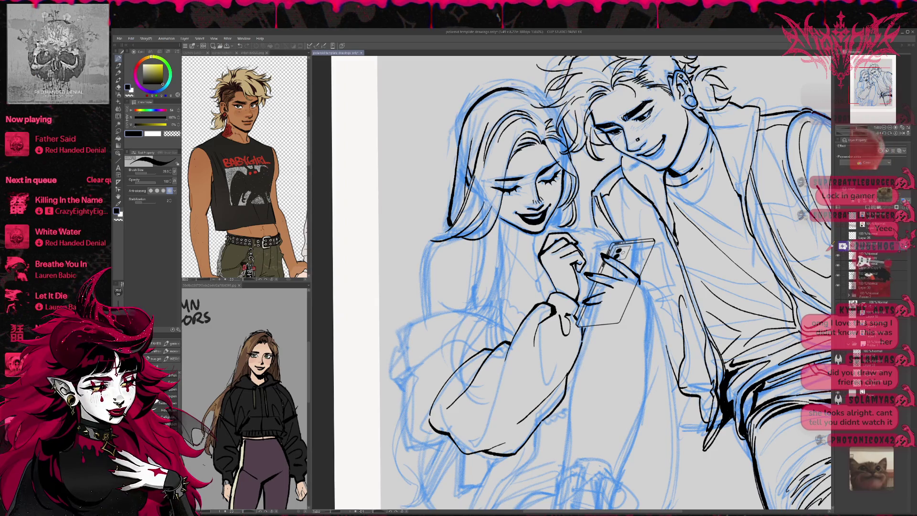
left_click(870, 255)
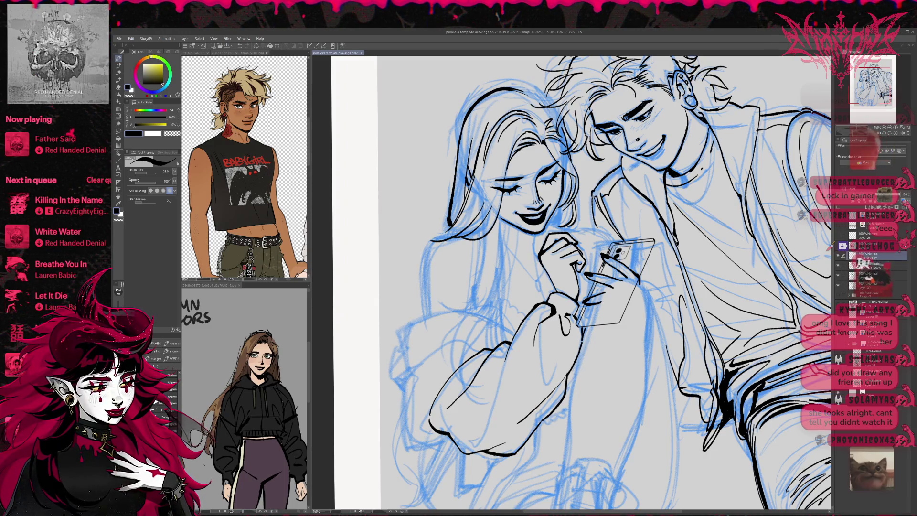
left_click(871, 266)
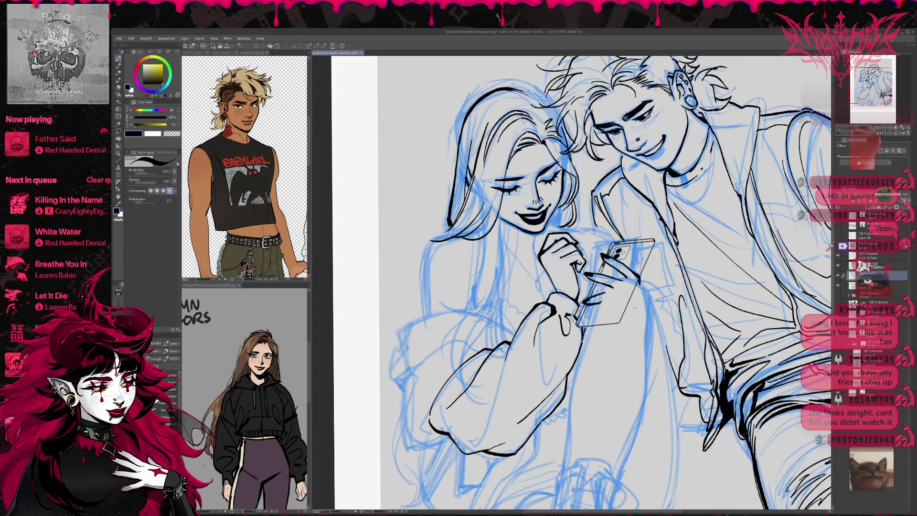
left_click_drag(573, 287, 579, 289)
left_click_drag(469, 340, 400, 381)
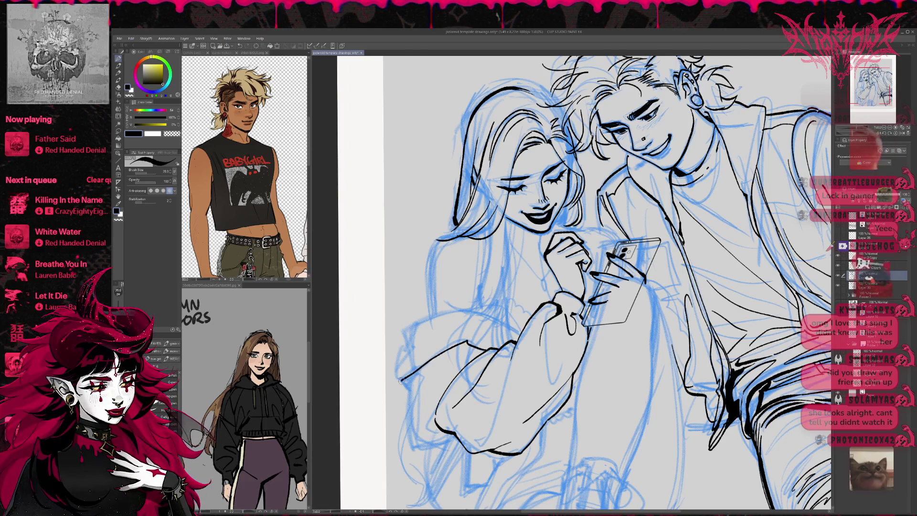
mouse_move(267, 414)
left_mouse_down()
mouse_move(277, 432)
mouse_move(278, 422)
left_mouse_up()
left_click_drag(519, 331, 434, 316)
left_click_drag(412, 388, 399, 392)
left_click_drag(448, 324, 407, 351)
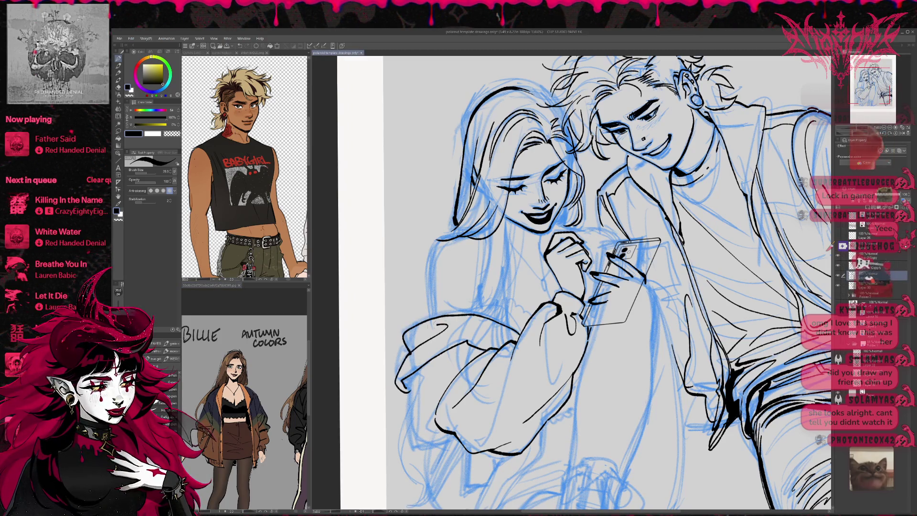
left_click_drag(581, 286, 575, 267)
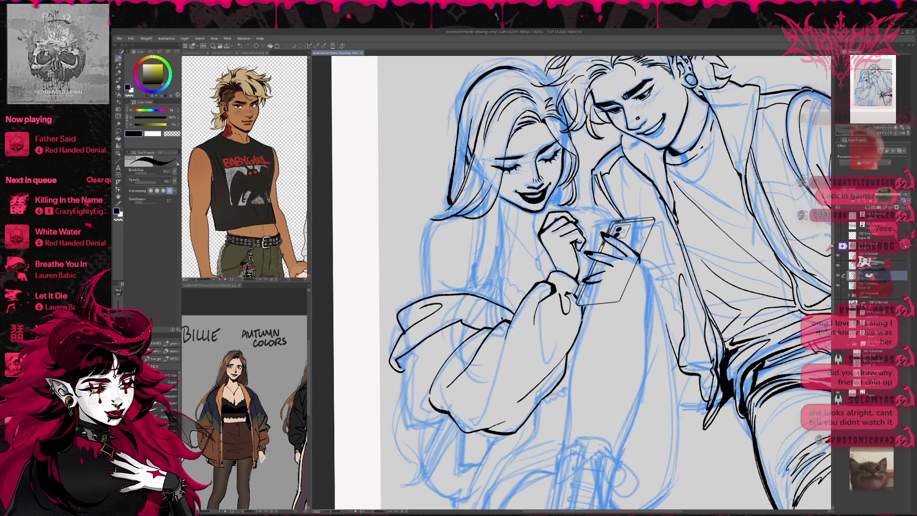
mouse_move(442, 354)
left_mouse_down()
mouse_move(417, 417)
mouse_move(453, 432)
left_mouse_up()
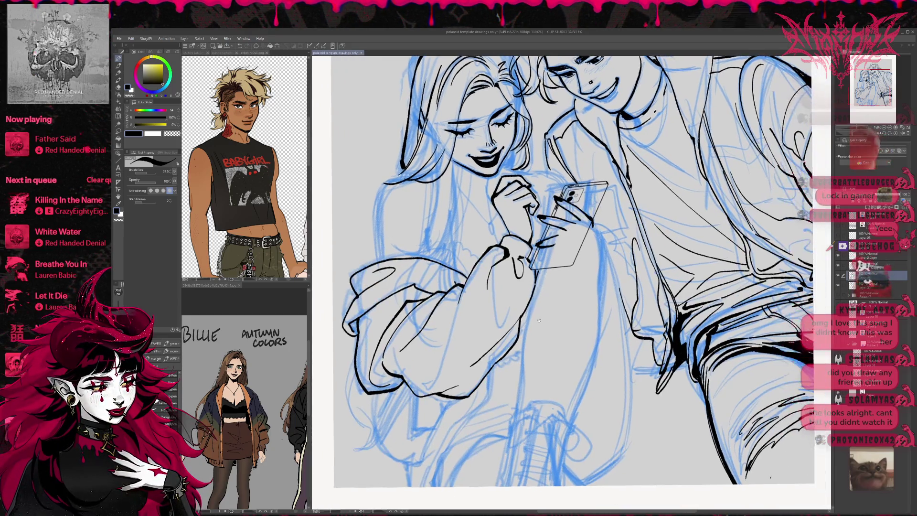
Ink the lower sleeve and cuff, undoing and redrawing one stroke, then widen the Layer panel
left_click_drag(573, 287, 516, 244)
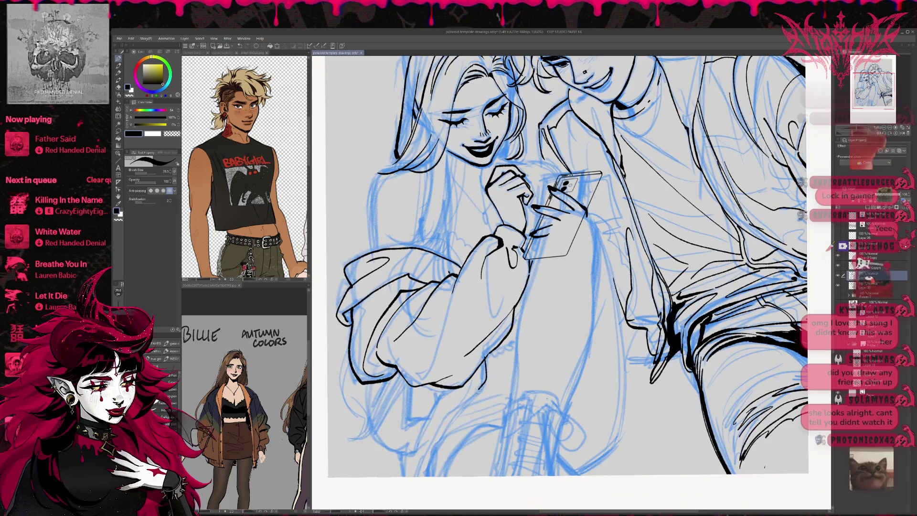
left_click_drag(421, 478, 435, 449)
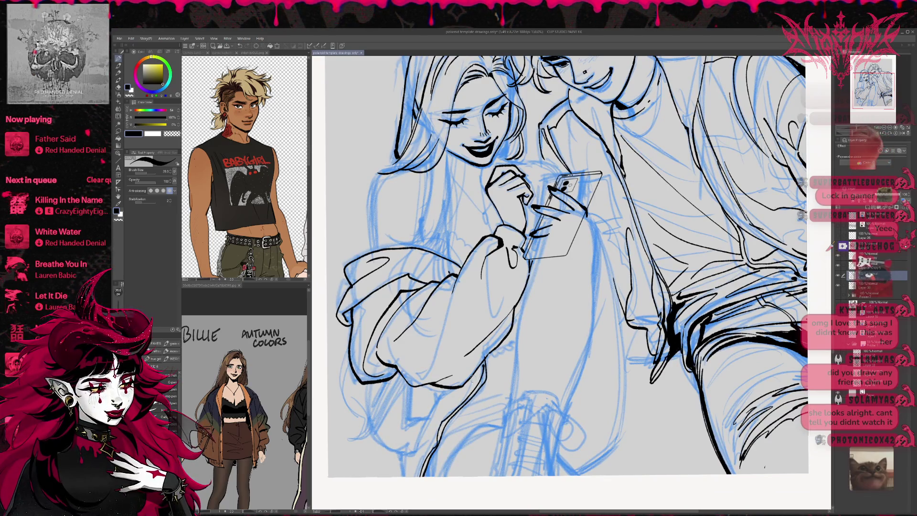
mouse_move(439, 396)
left_mouse_down()
mouse_move(402, 452)
mouse_move(399, 473)
left_mouse_up()
left_click_drag(367, 404, 403, 456)
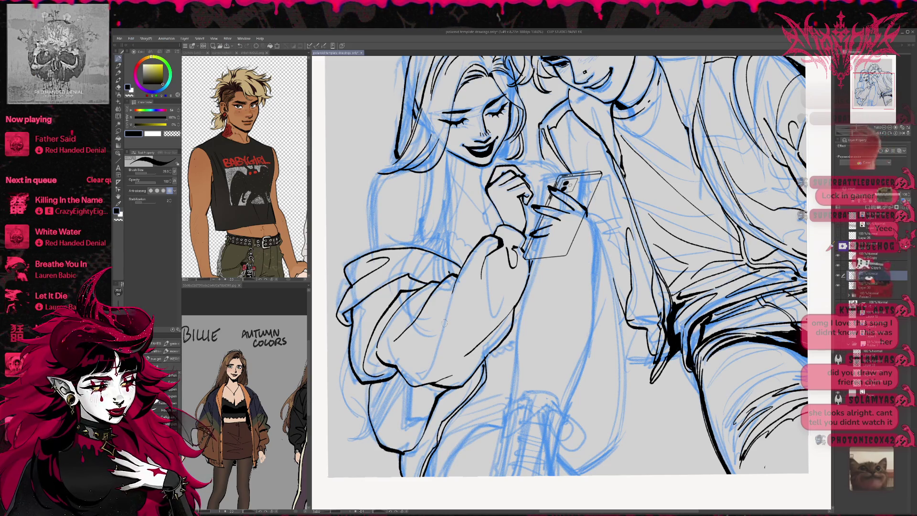
key("ctrl+z")
mouse_move(369, 381)
left_mouse_down()
mouse_move(384, 446)
mouse_move(405, 476)
left_mouse_up()
left_click_drag(426, 414, 406, 431)
mouse_move(403, 385)
left_mouse_down()
mouse_move(410, 430)
mouse_move(429, 418)
left_mouse_up()
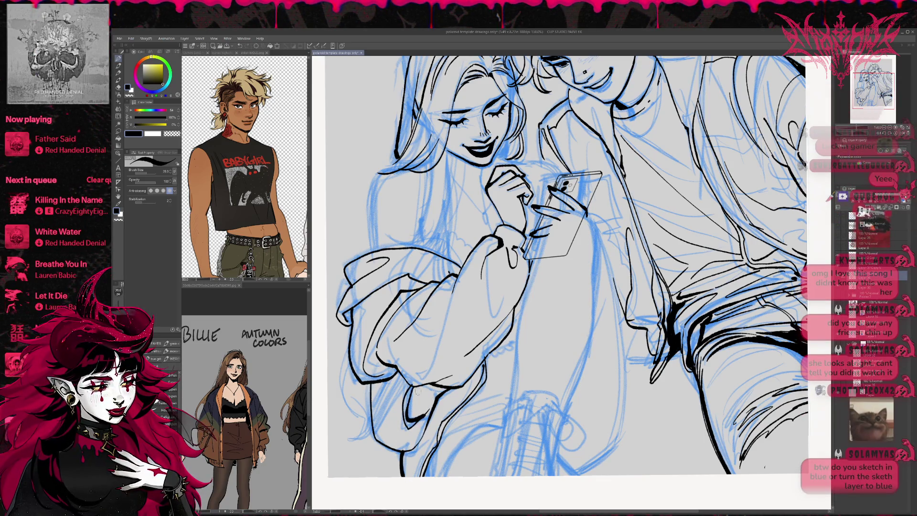
scroll(566, 266, "up", 1)
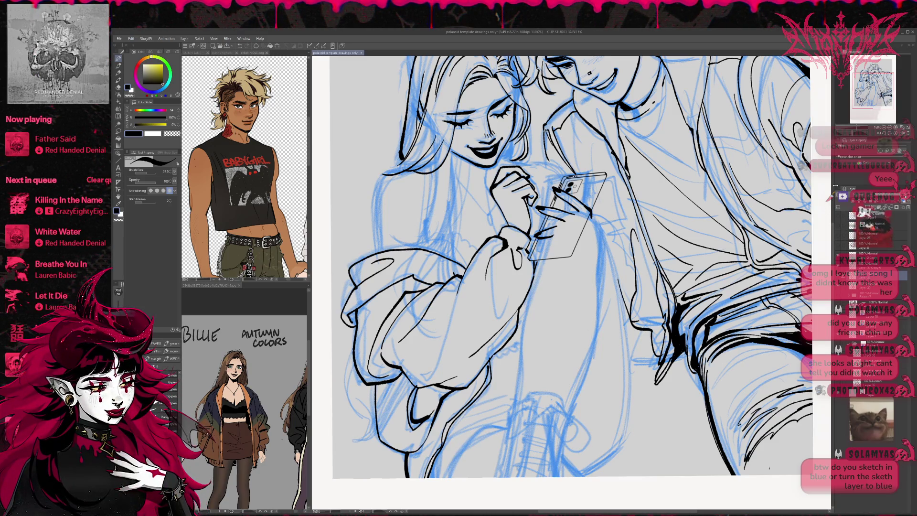
left_click_drag(833, 188, 631, 189)
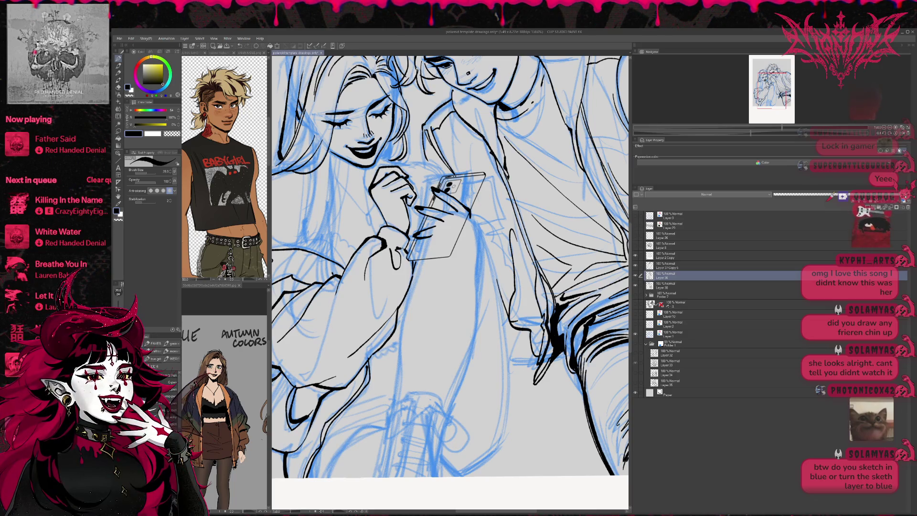
Toggle the sketch layer's blue Layer color tint on and off to compare its lines
left_click(900, 150)
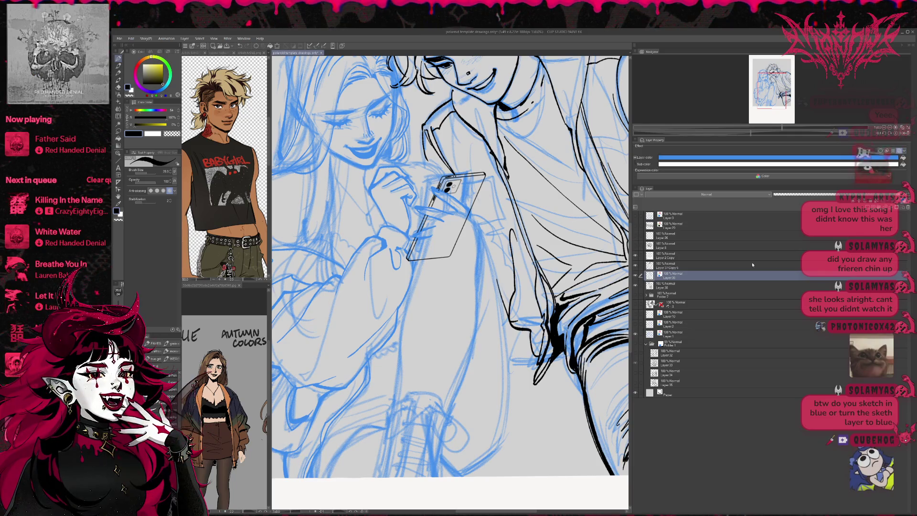
left_click(900, 150)
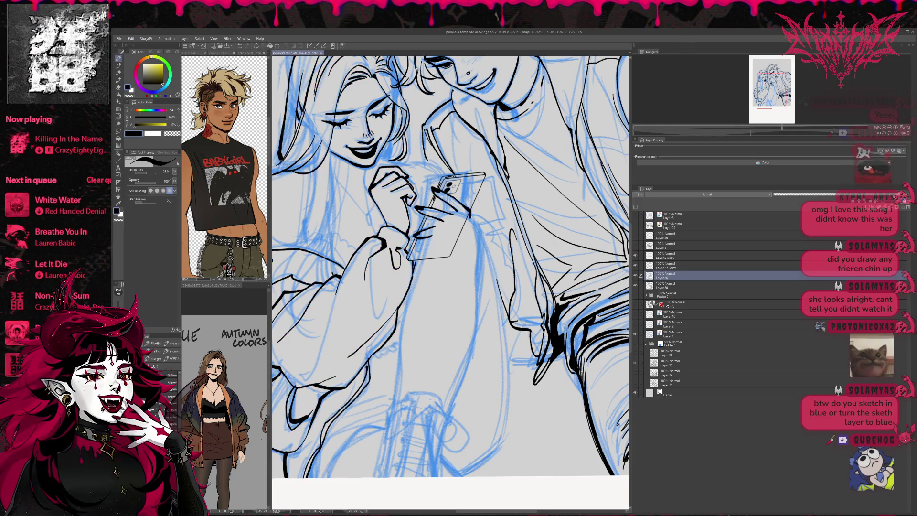
left_click(901, 151)
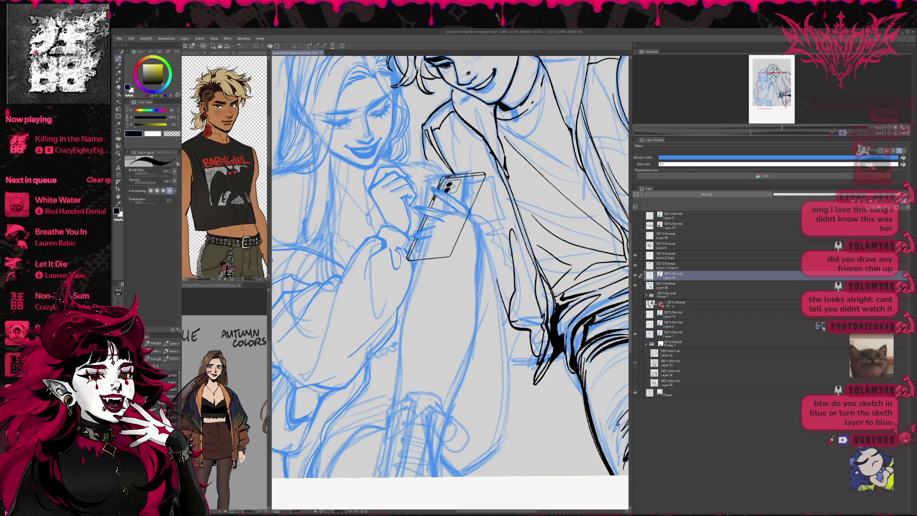
scroll(623, 237, "down", 3)
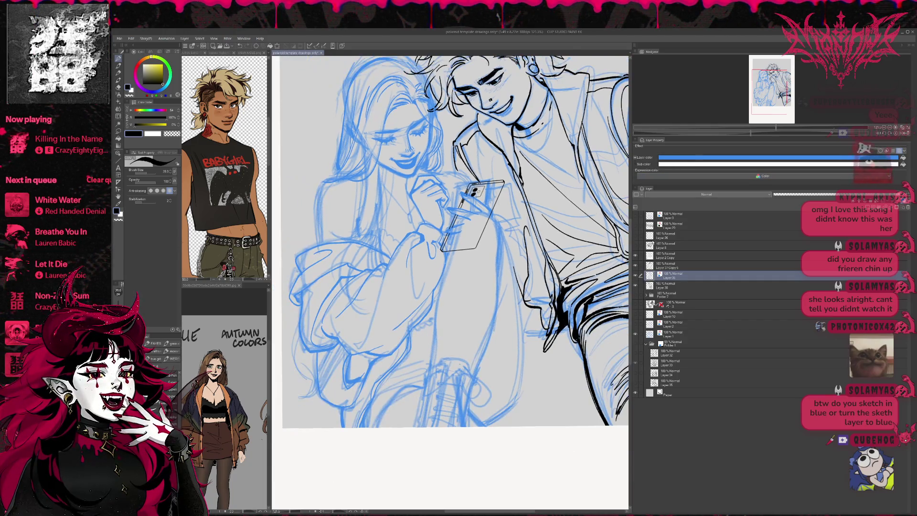
scroll(630, 237, "up", 3)
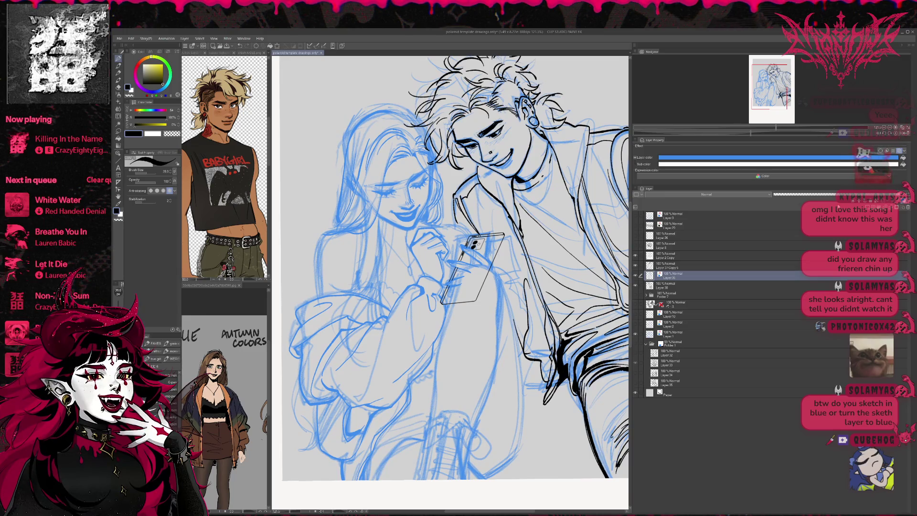
left_click(879, 154)
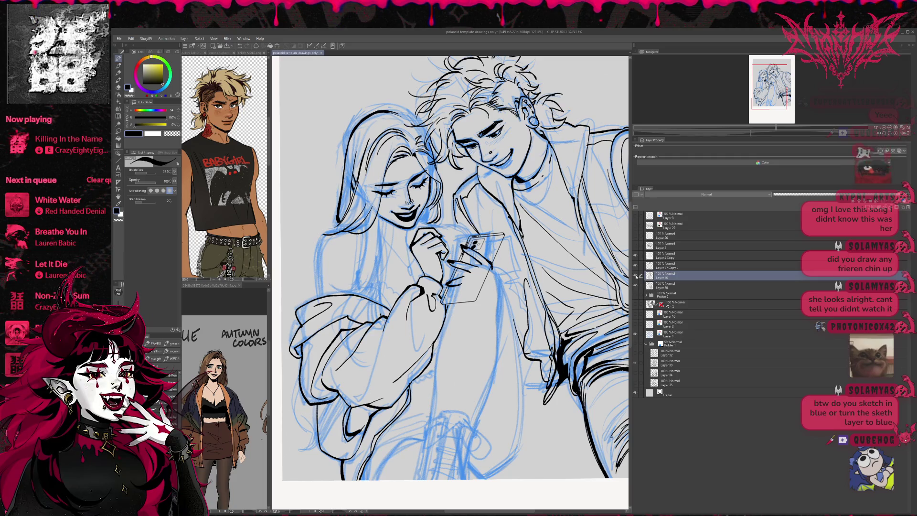
Hide the man's black line art and toggle the blue couple sketch's visibility to compare
left_click(673, 295)
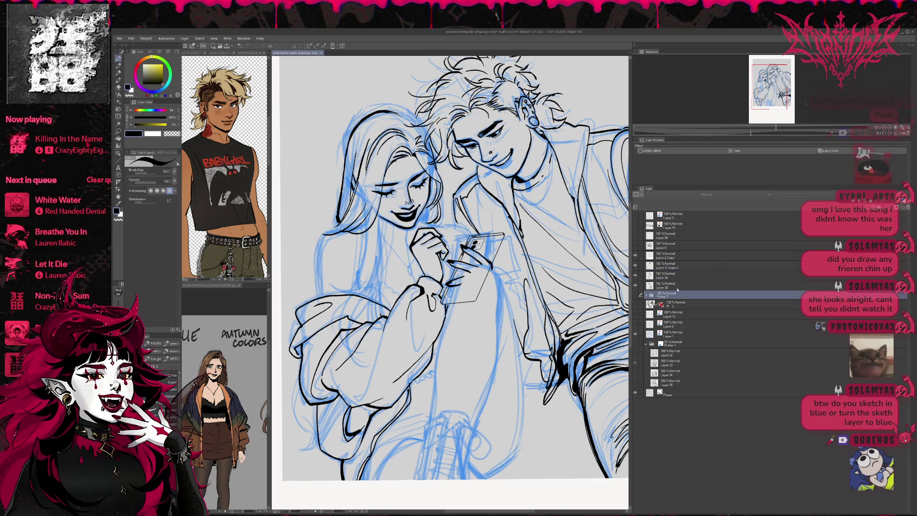
left_click(677, 285)
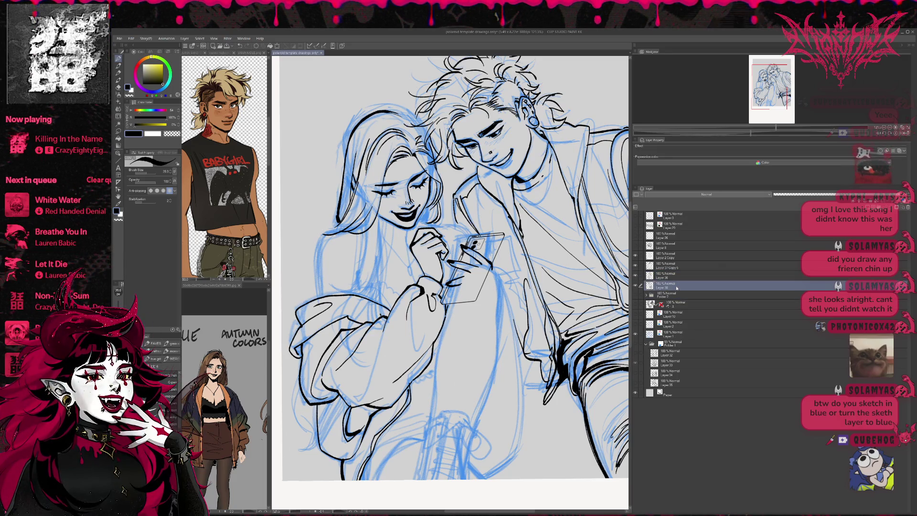
left_click(635, 285)
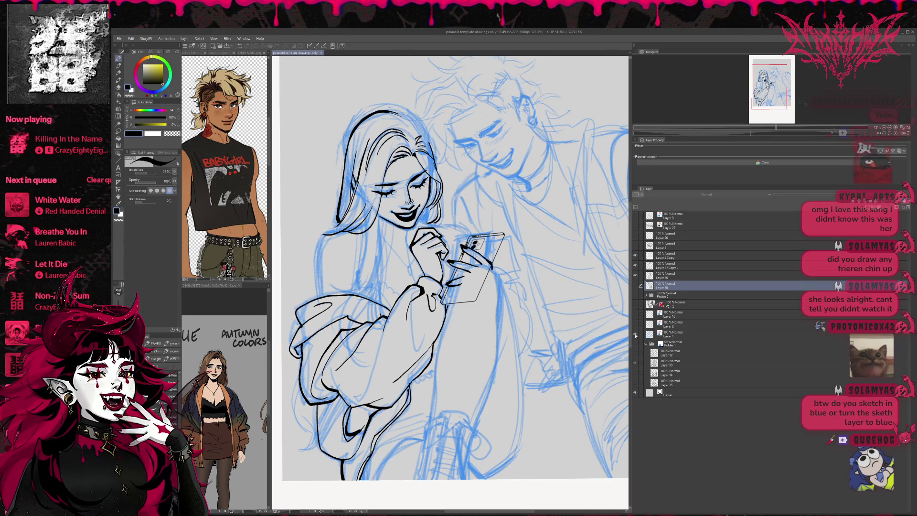
left_click(635, 335)
left_click(635, 334)
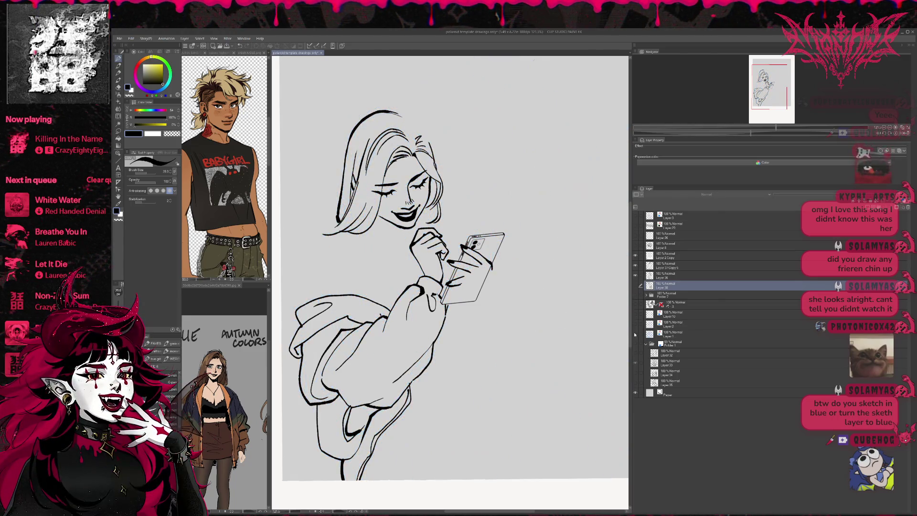
left_click(634, 334)
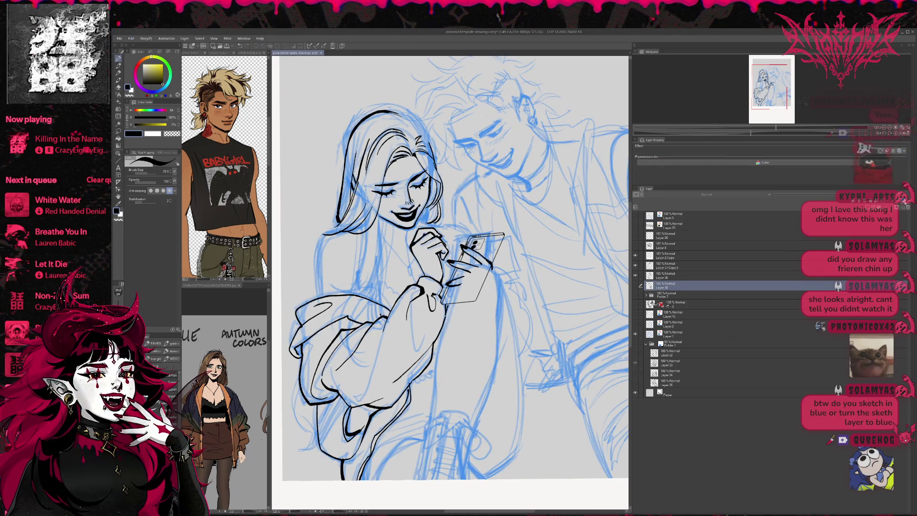
left_click(643, 333)
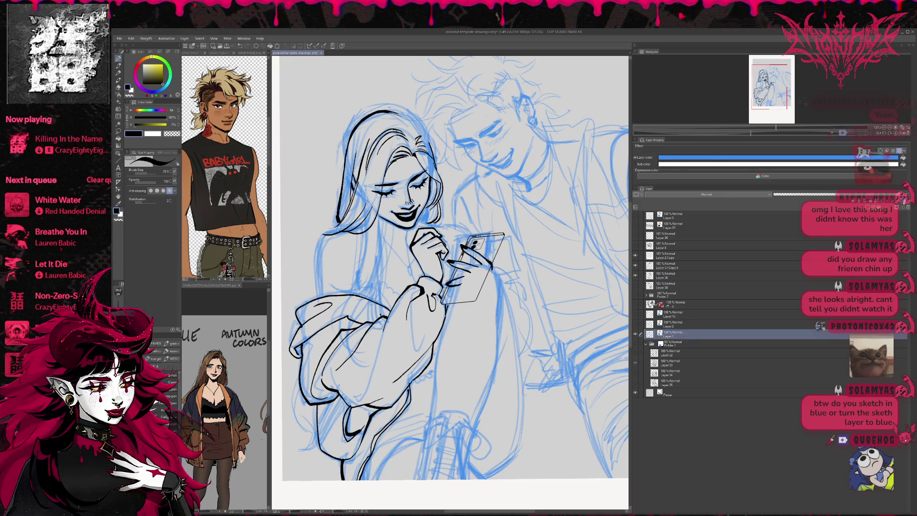
Toggle the sketch's blue tint, then hide the couple and grid sketches, leaving the thumbnail sketches visible
left_click(863, 149)
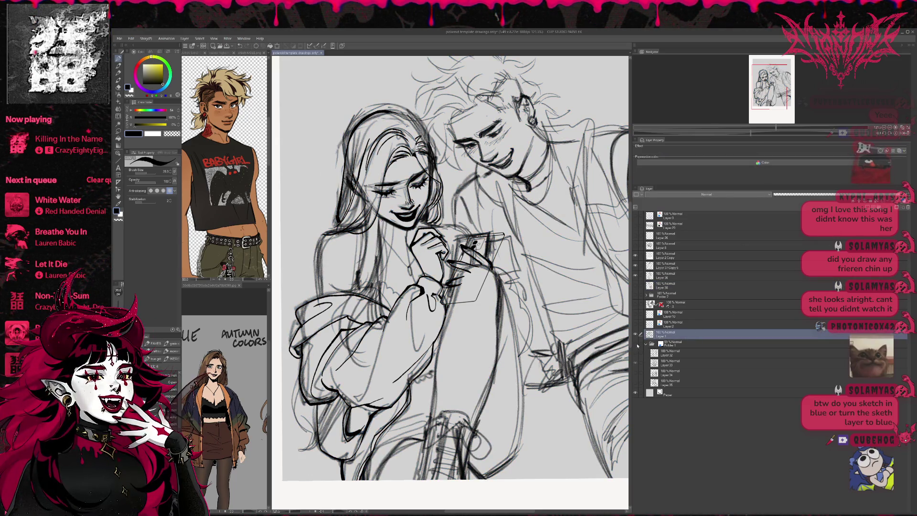
left_click(863, 149)
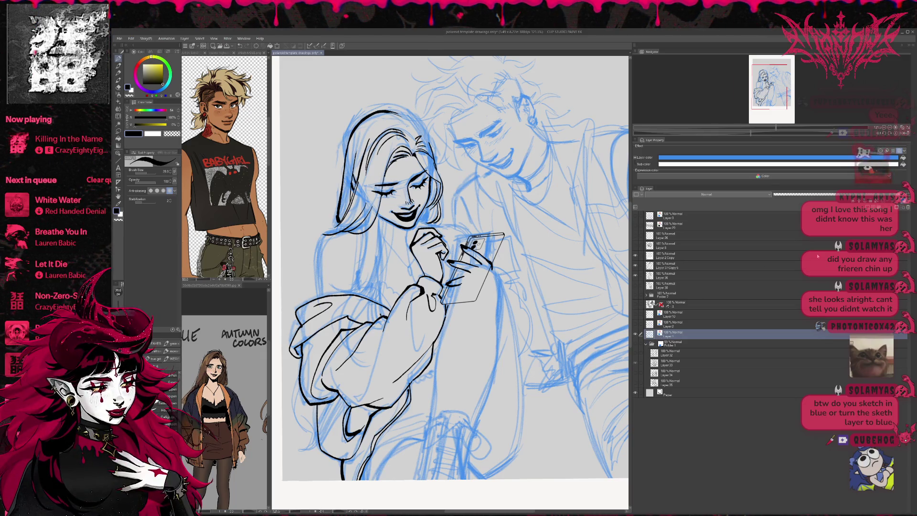
left_click(863, 149)
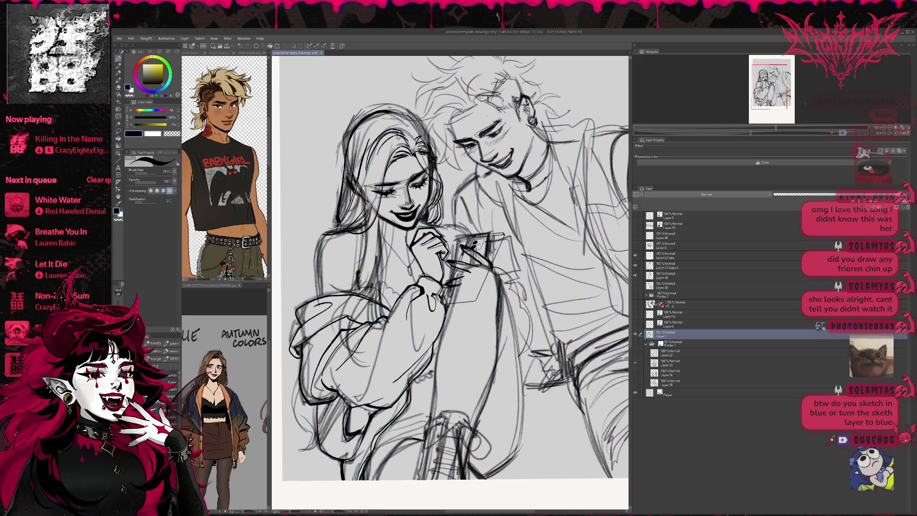
left_click(864, 151)
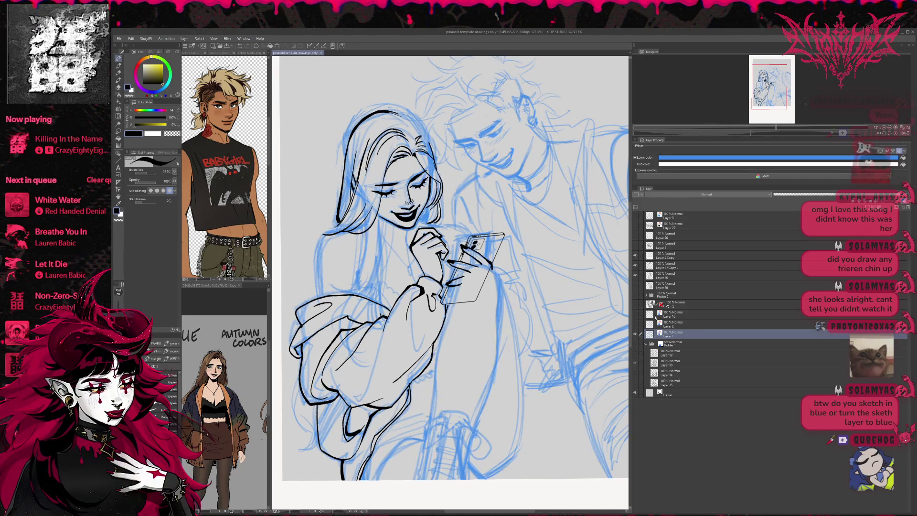
left_click(636, 334)
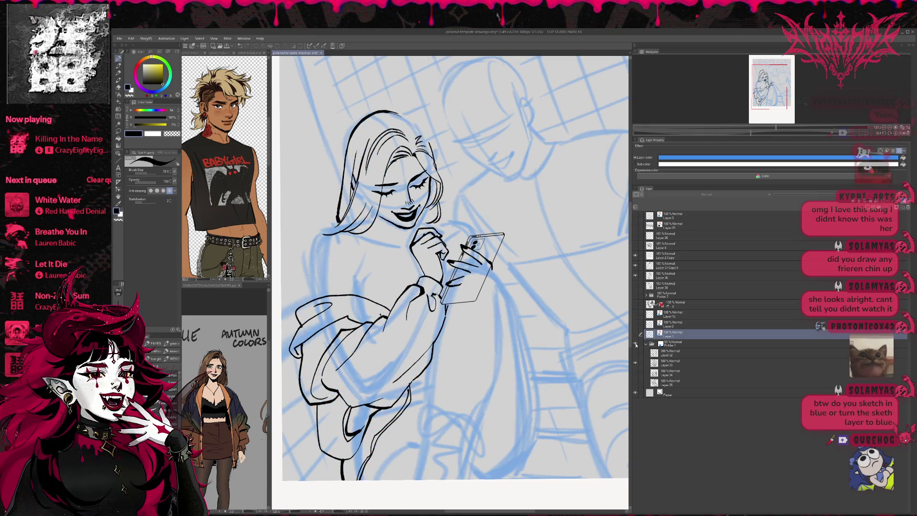
left_click(636, 343)
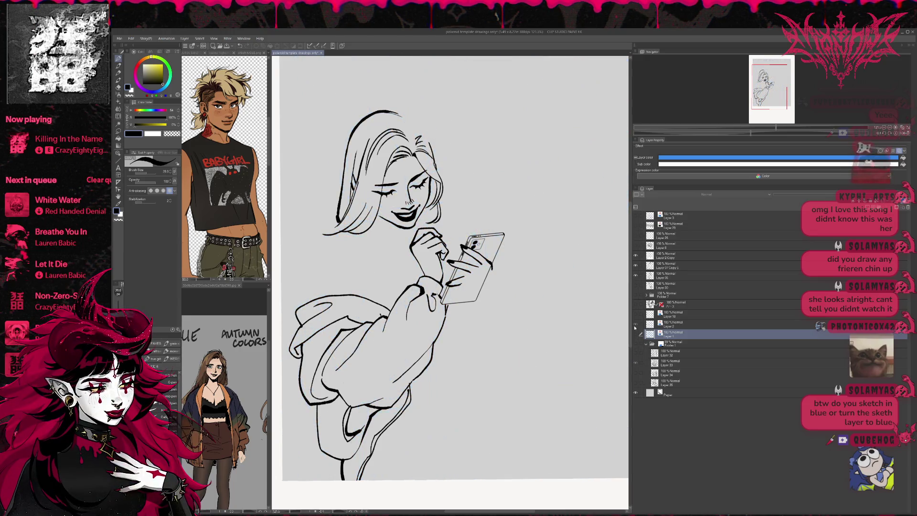
left_click(636, 320)
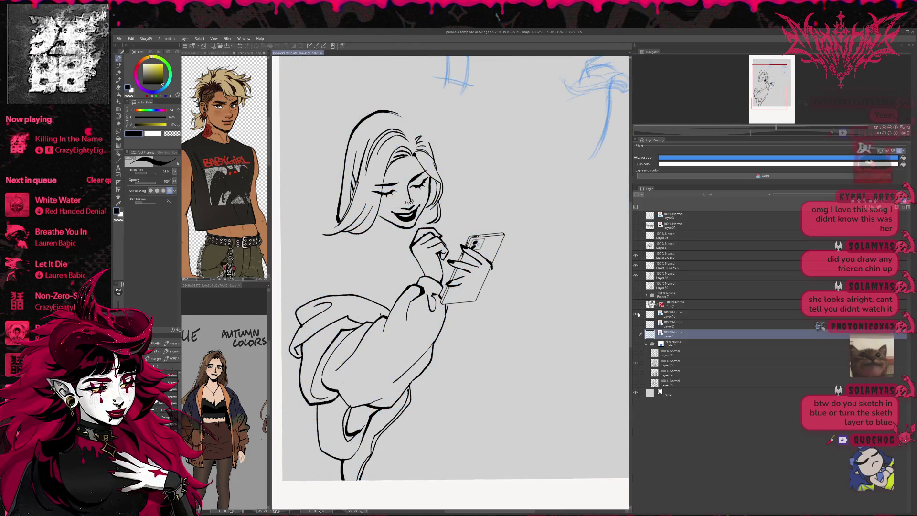
scroll(451, 287, "up", 3)
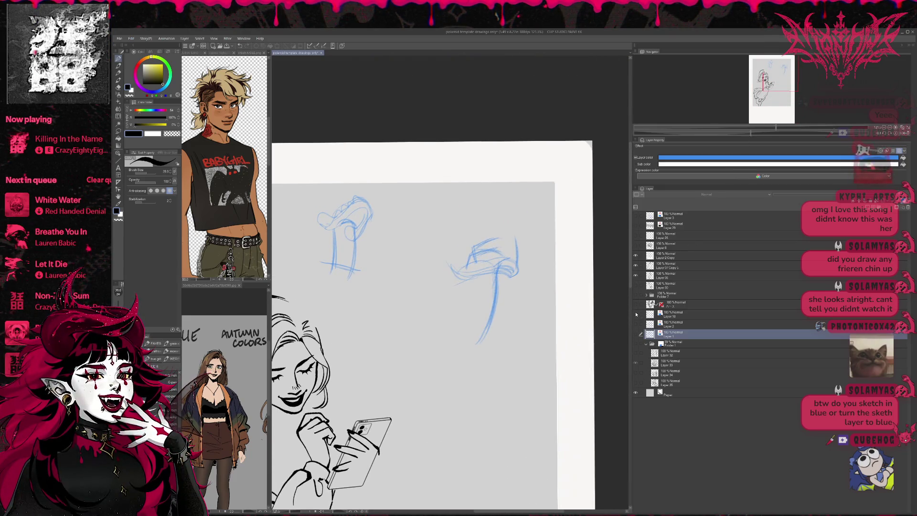
Swap the thumbnail and head sketches off and show the blue couple sketch under the girl's ink
left_click(635, 313)
left_click(635, 326)
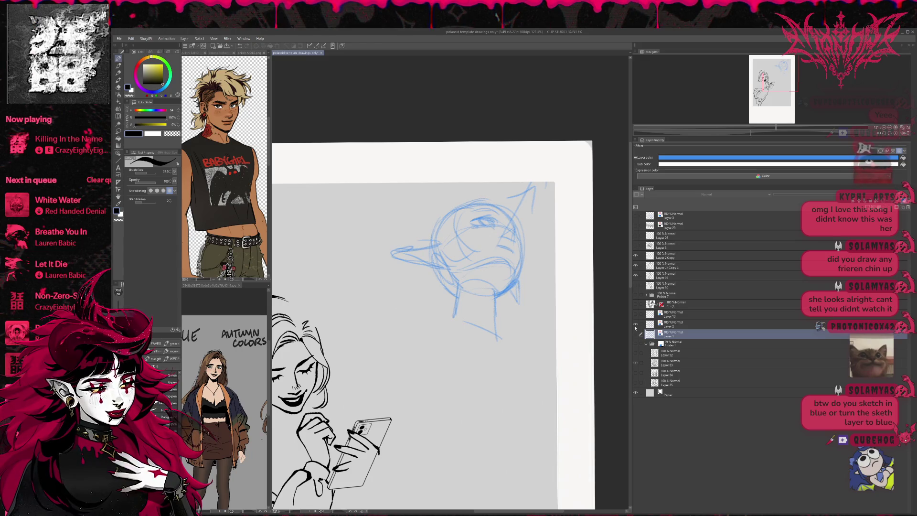
left_click(635, 317)
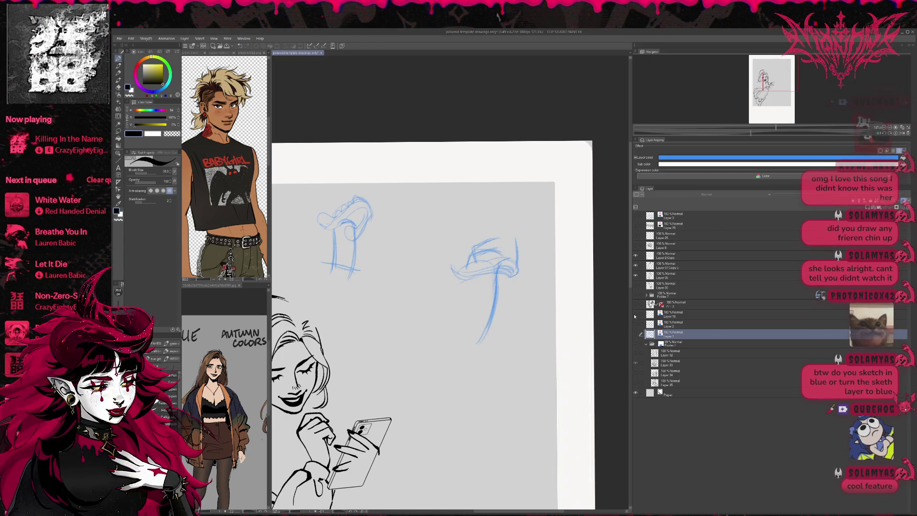
left_click(635, 316)
left_click(637, 346)
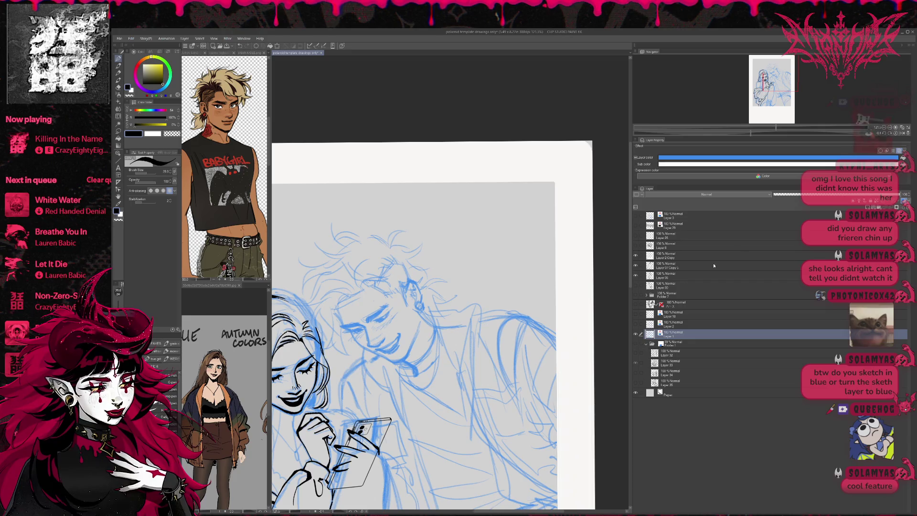
left_click(664, 273)
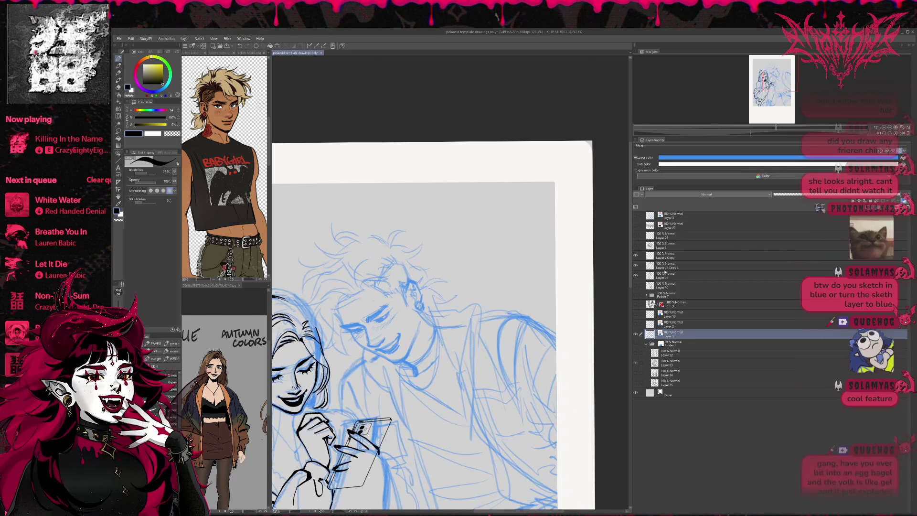
mouse_move(434, 279)
left_mouse_down()
mouse_move(495, 232)
mouse_move(505, 237)
left_mouse_up()
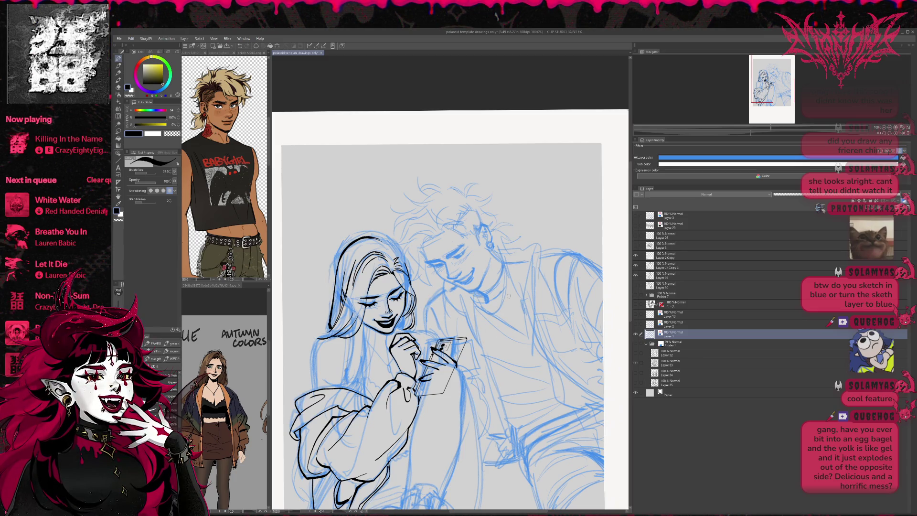
Toggle the sketch and black line art visibility to compare them, zooming out to fit the page
left_click(635, 334)
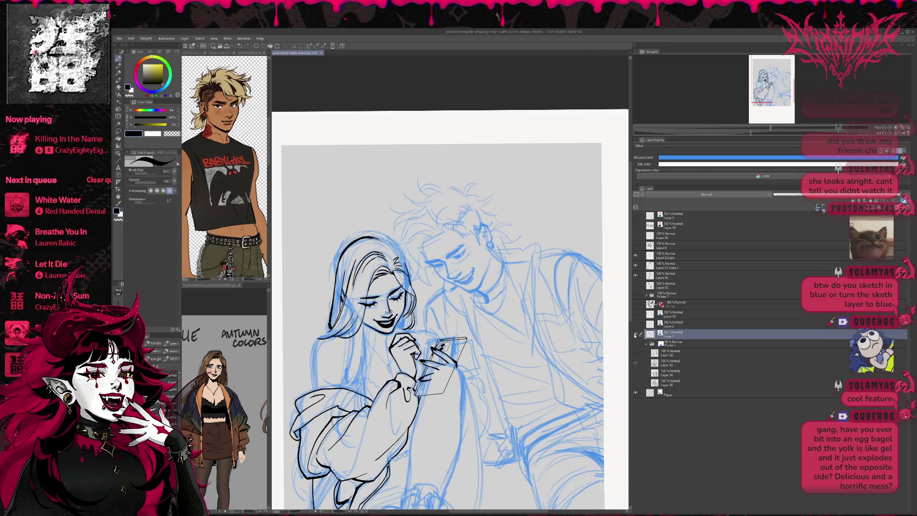
scroll(481, 413, "down", 1)
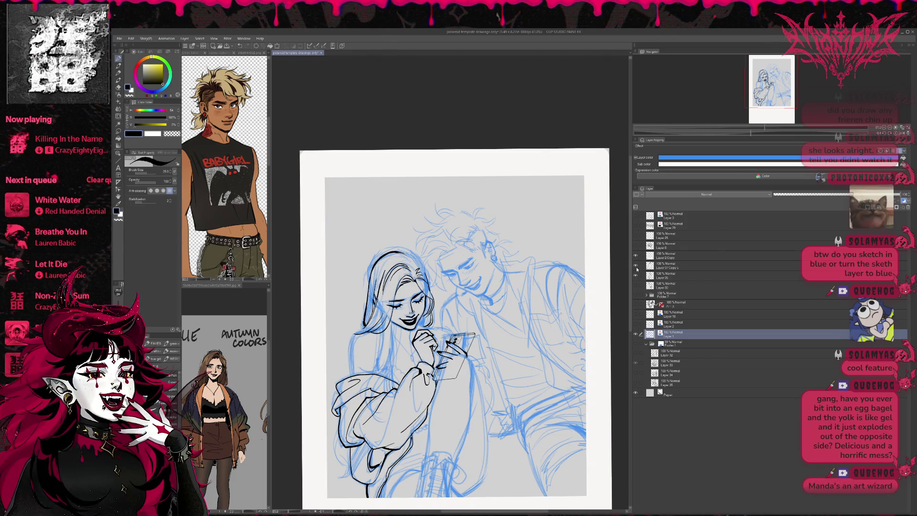
left_click(636, 265)
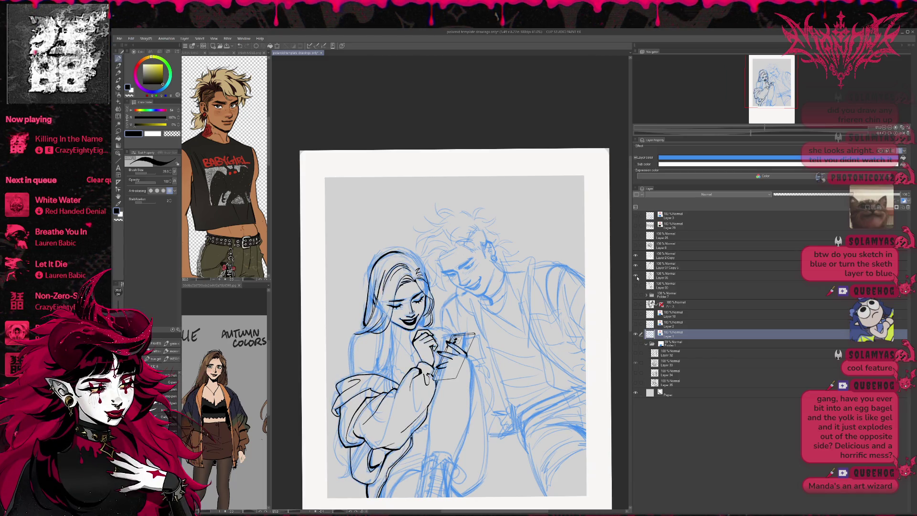
left_click(667, 275)
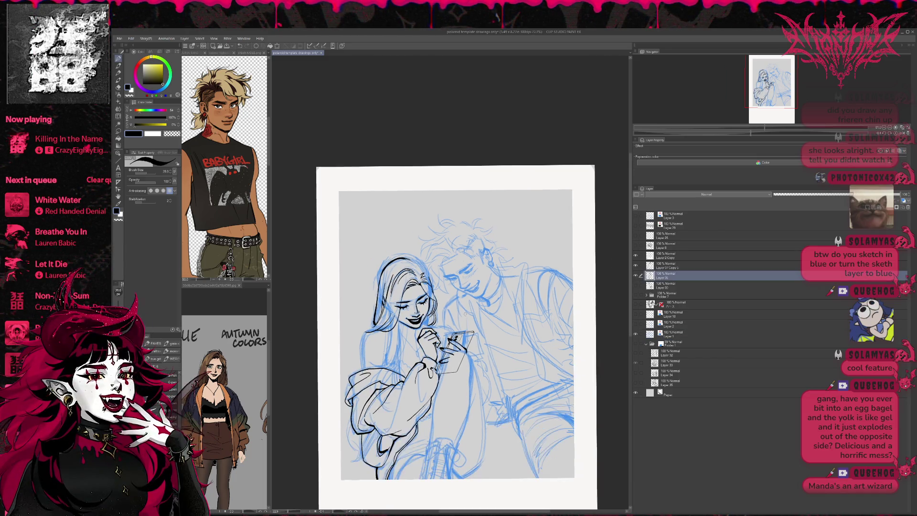
key("minus")
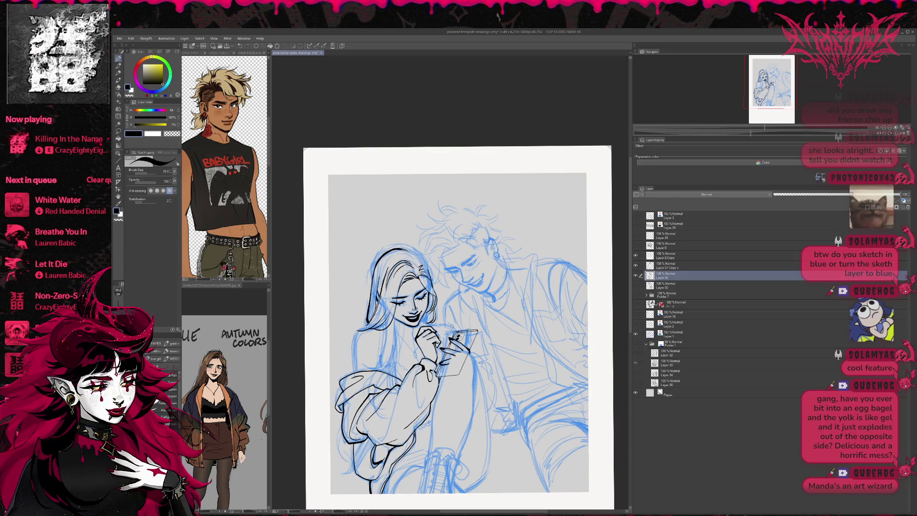
left_click(635, 275)
key("e")
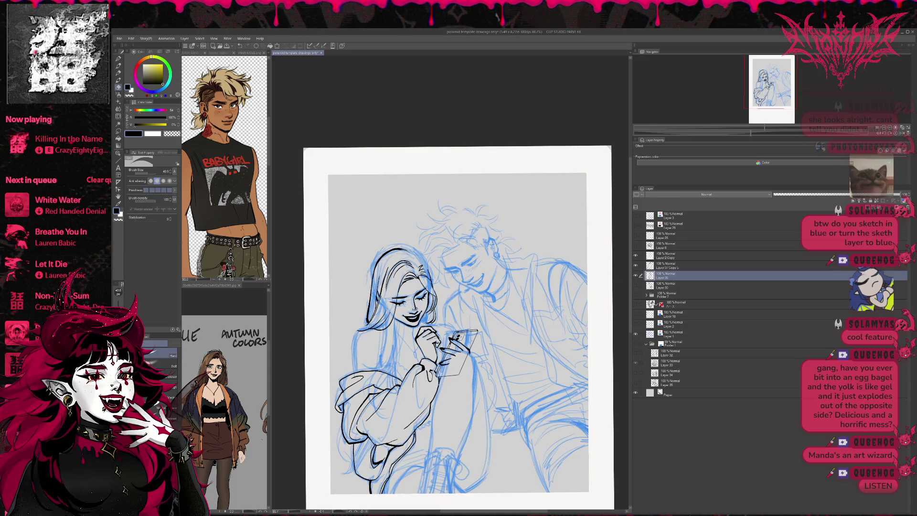
scroll(459, 323, "down", 2)
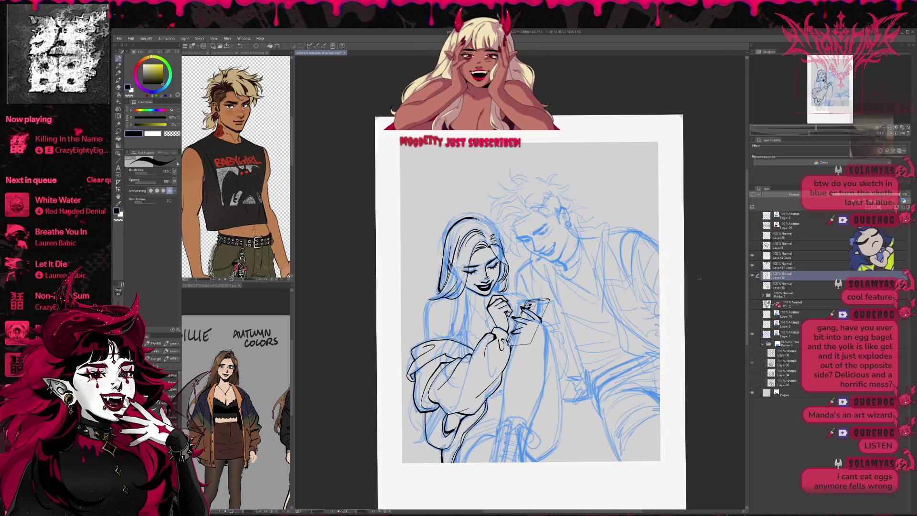
left_click(752, 275)
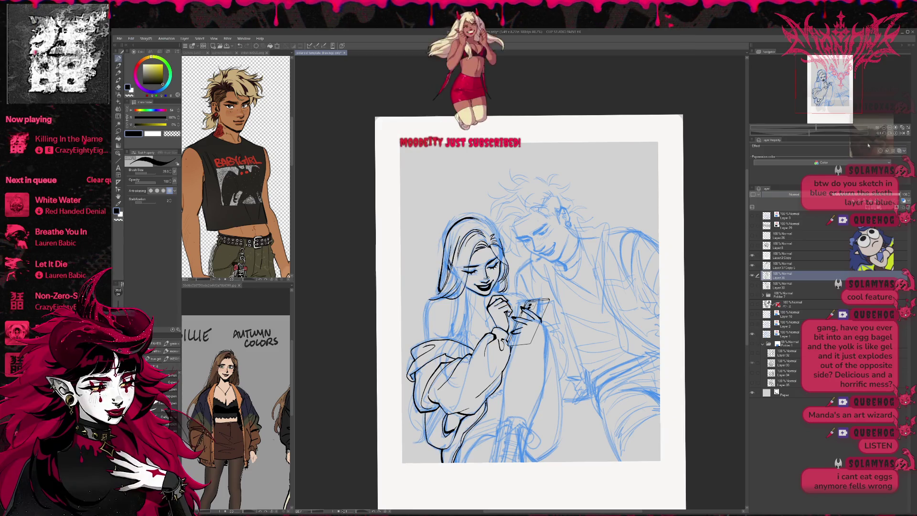
scroll(475, 278, "up", 2)
scroll(476, 277, "up", 2)
scroll(476, 277, "up", 2)
Ink extra hair strands running down the girl's neck
mouse_move(437, 287)
left_mouse_down()
mouse_move(460, 288)
mouse_move(450, 358)
left_mouse_up()
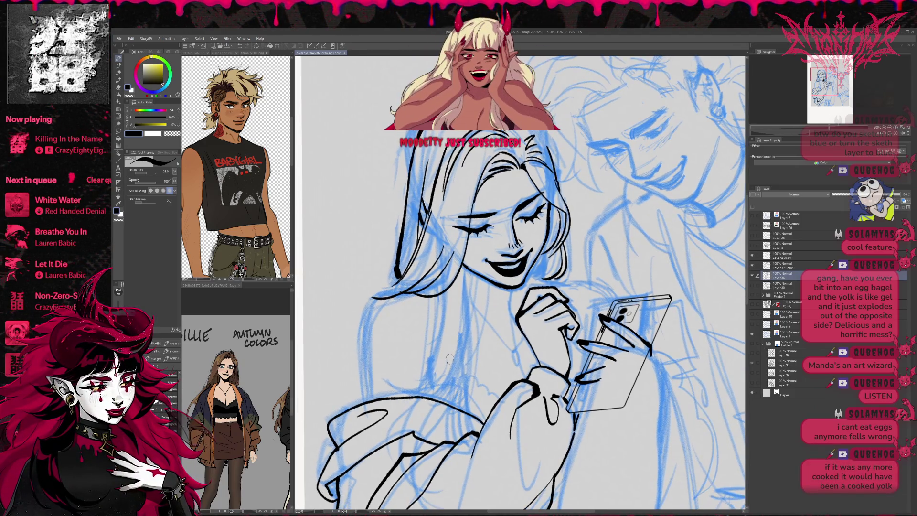
left_click_drag(459, 271, 478, 367)
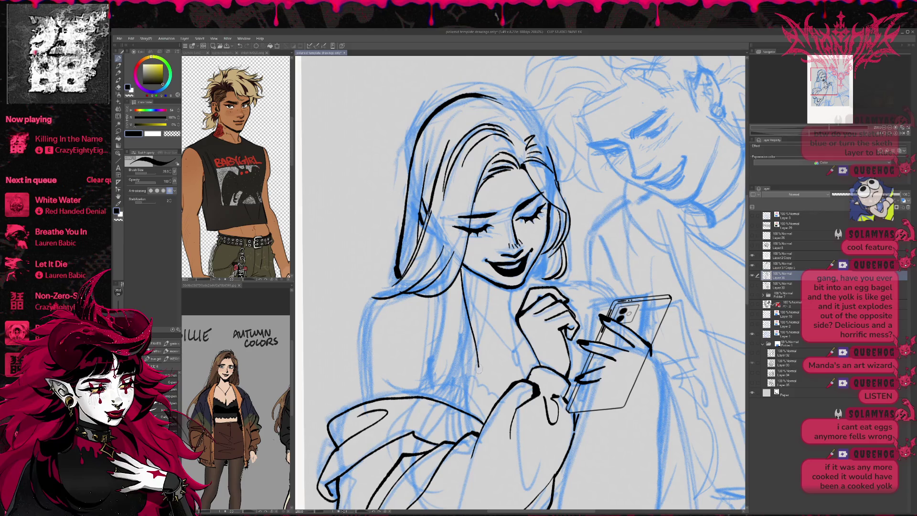
left_click_drag(433, 297, 437, 358)
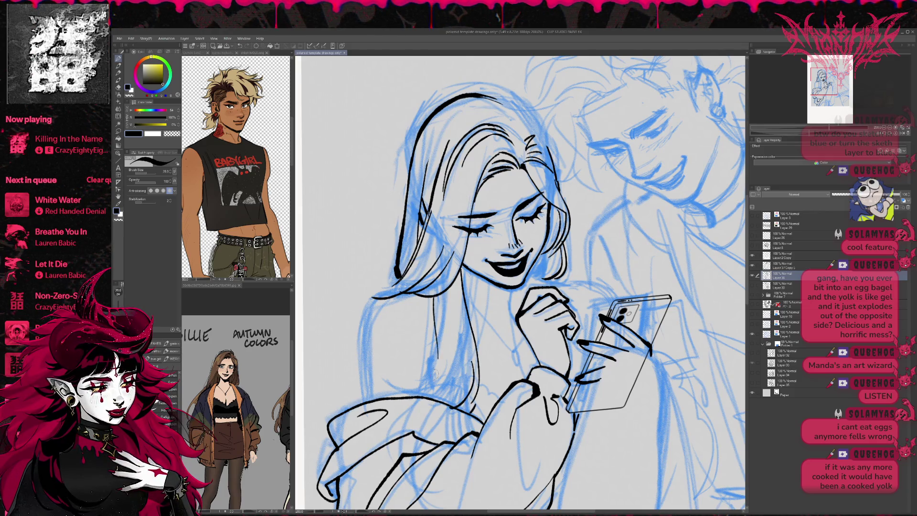
left_click_drag(452, 298, 442, 359)
mouse_move(441, 359)
left_mouse_down()
mouse_move(396, 376)
mouse_move(429, 383)
left_mouse_up()
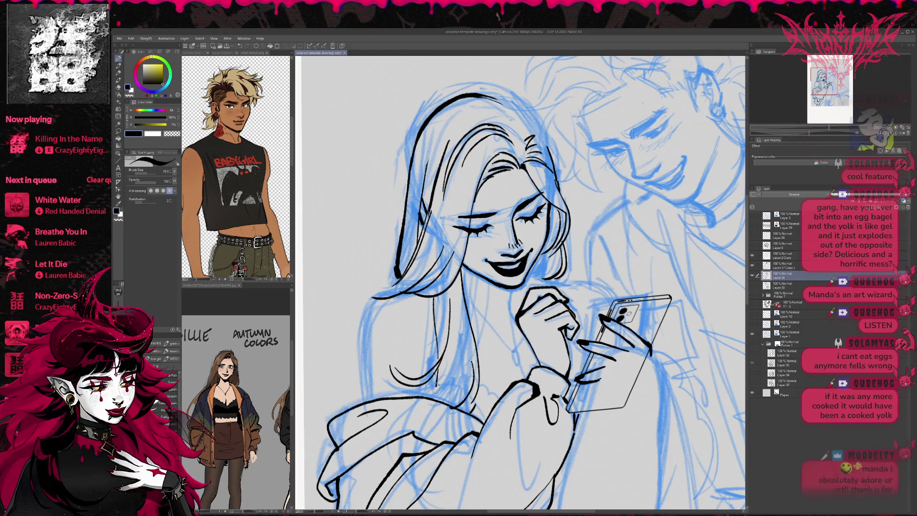
Ink the girl's shoulder line, then mirror the canvas view to check the drawing
left_click_drag(524, 287, 530, 288)
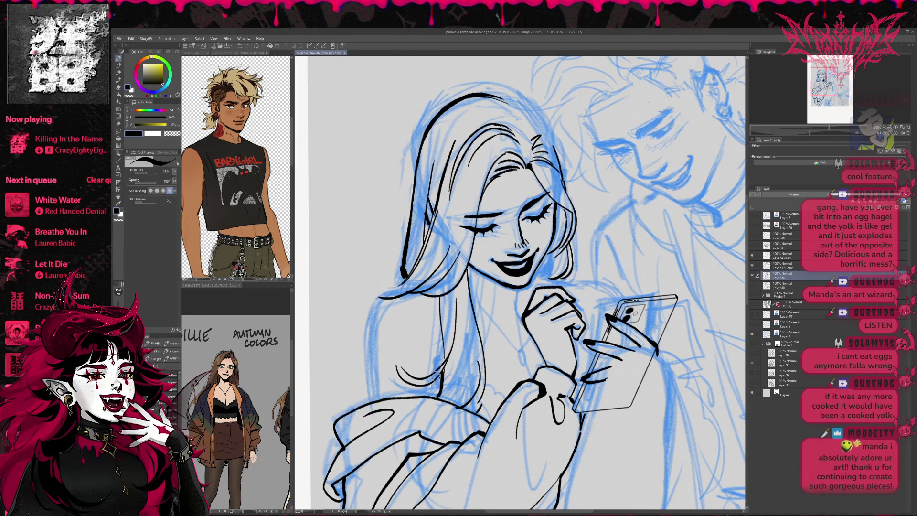
mouse_move(523, 287)
left_mouse_down()
mouse_move(487, 298)
mouse_move(484, 316)
mouse_move(529, 296)
left_mouse_up()
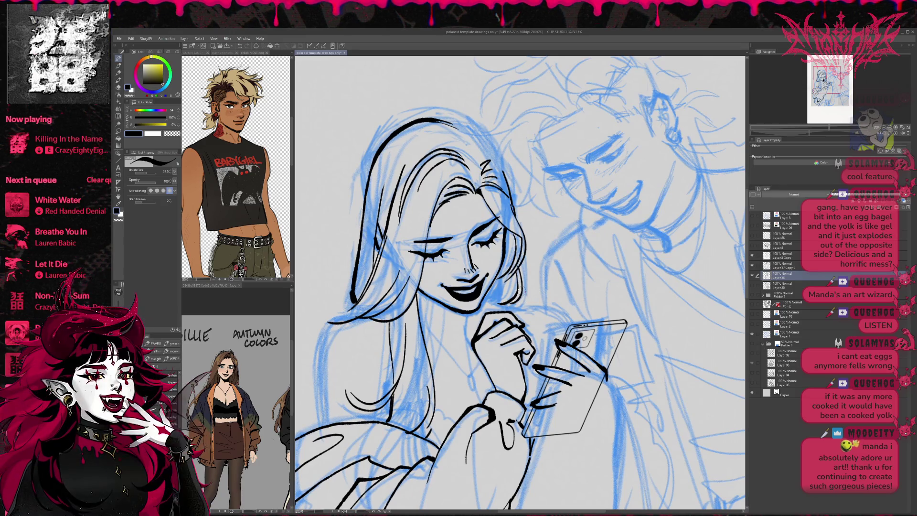
scroll(521, 287, "up", 1)
scroll(521, 287, "down", 2)
scroll(521, 287, "down", 1)
left_click_drag(521, 330, 540, 327)
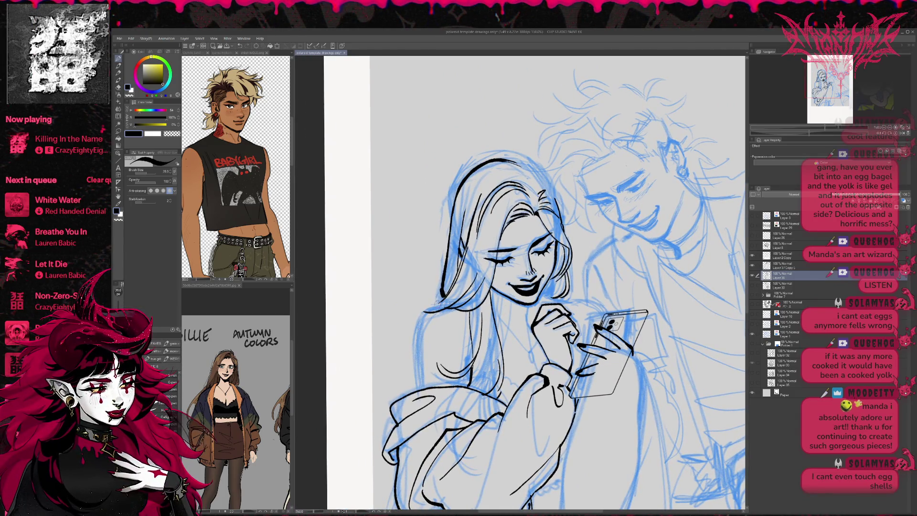
key("e")
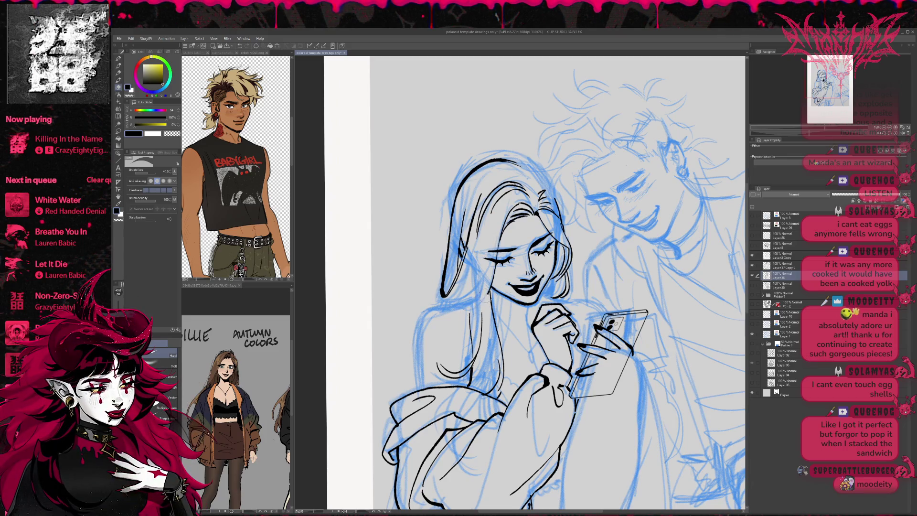
key("p")
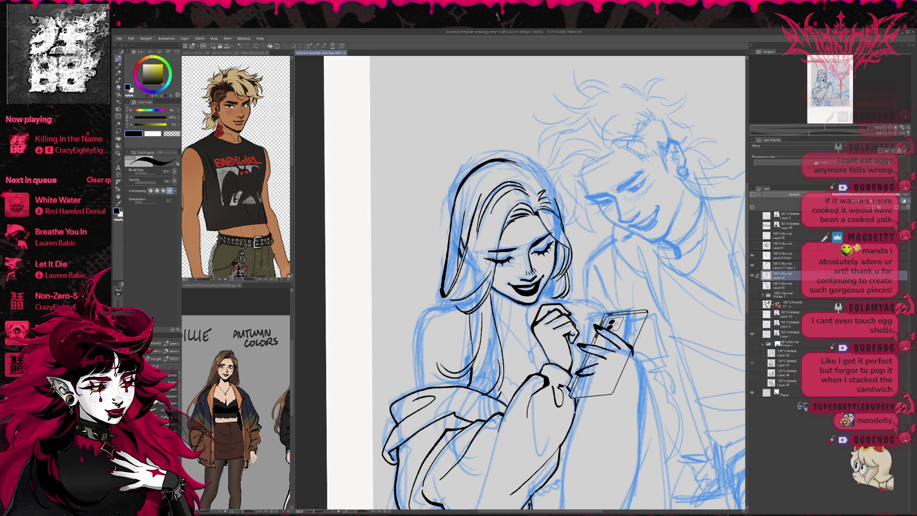
key("b")
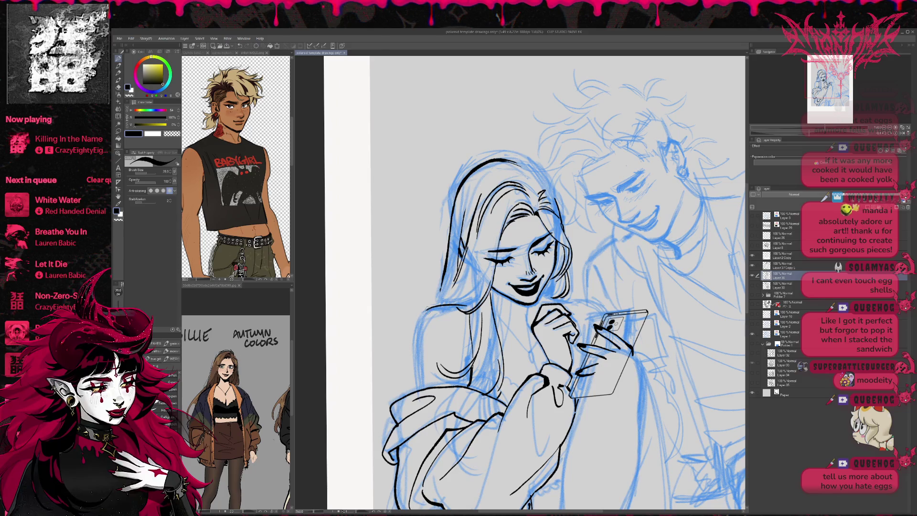
left_click_drag(419, 367, 420, 387)
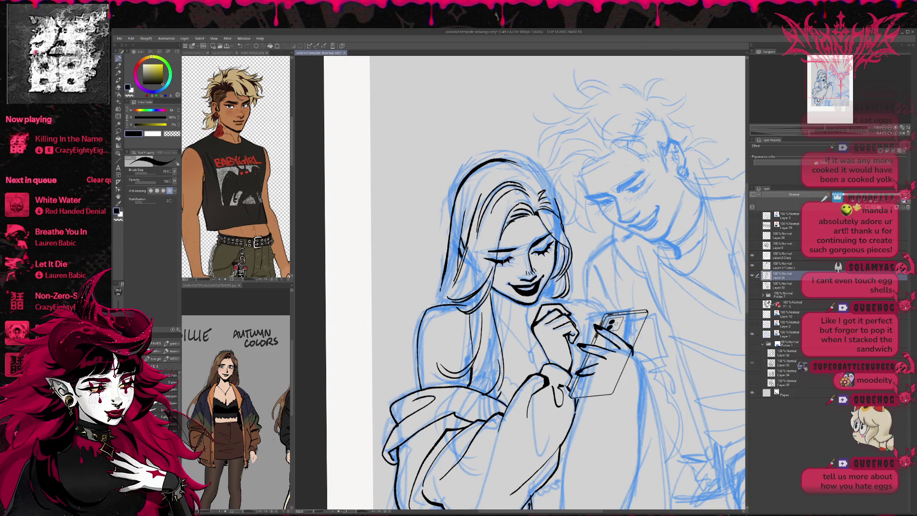
key("h")
left_click_drag(623, 195, 540, 288)
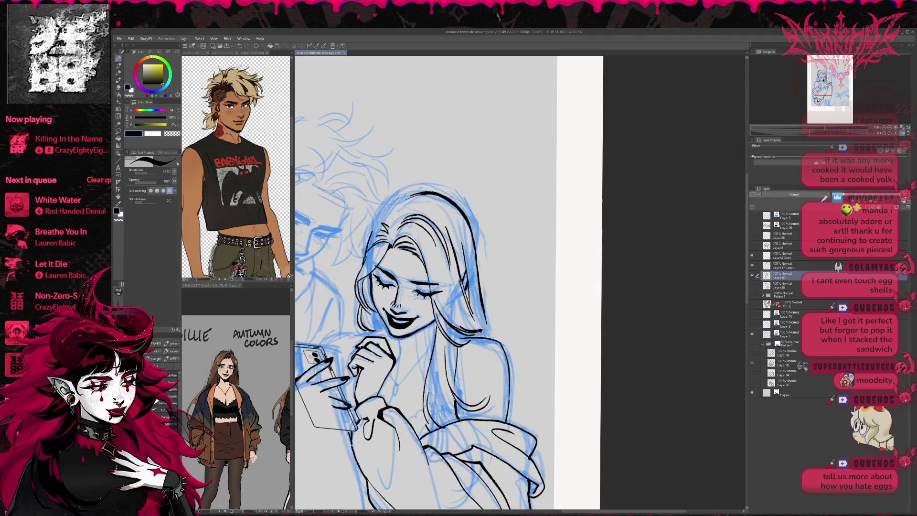
Switch to the eraser and hide the woman's black lineart layer to reveal the blue sketch
key("e")
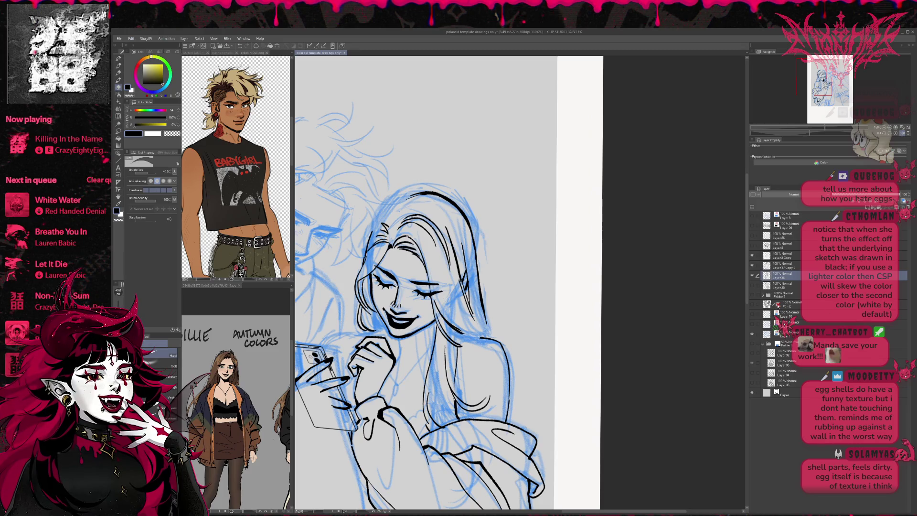
left_click(755, 275)
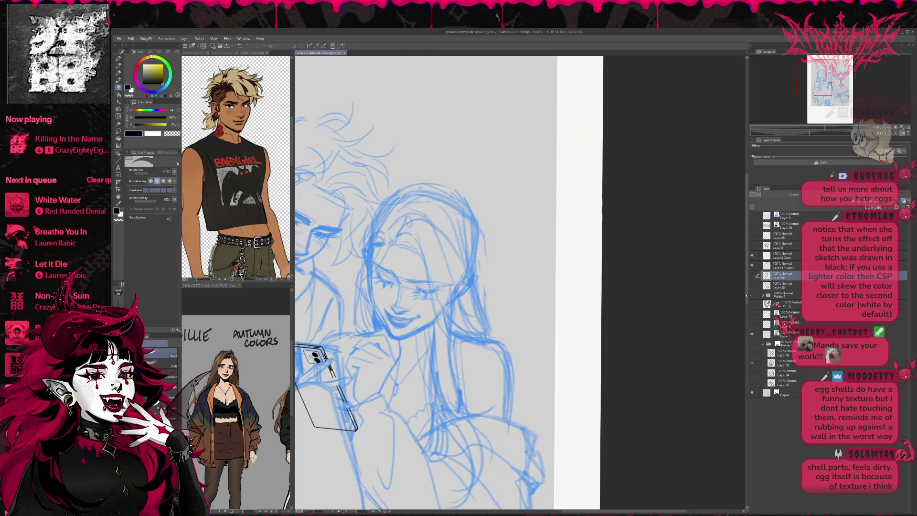
Show the finished colour illustration, mirror the view and enable Layer color on its layer
left_click(754, 264)
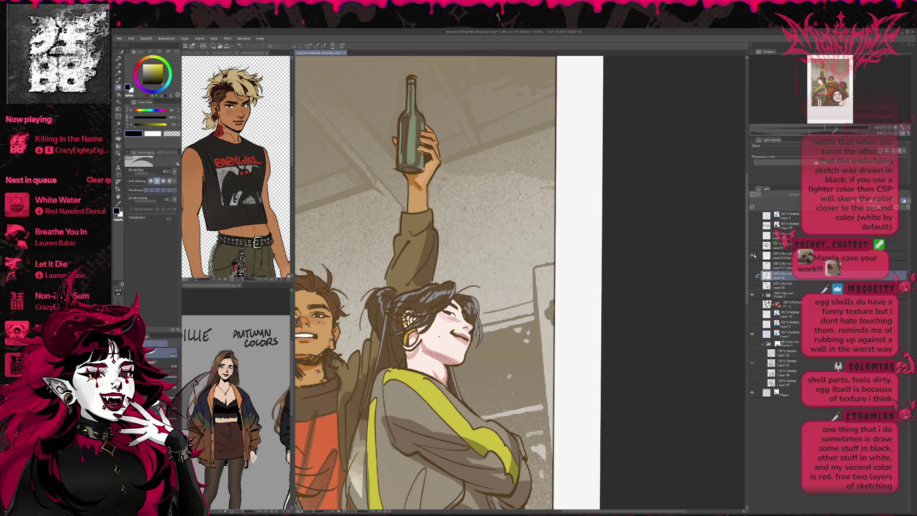
scroll(582, 288, "down", 2)
scroll(582, 288, "down", 2)
scroll(583, 288, "down", 2)
left_click_drag(582, 288, 576, 293)
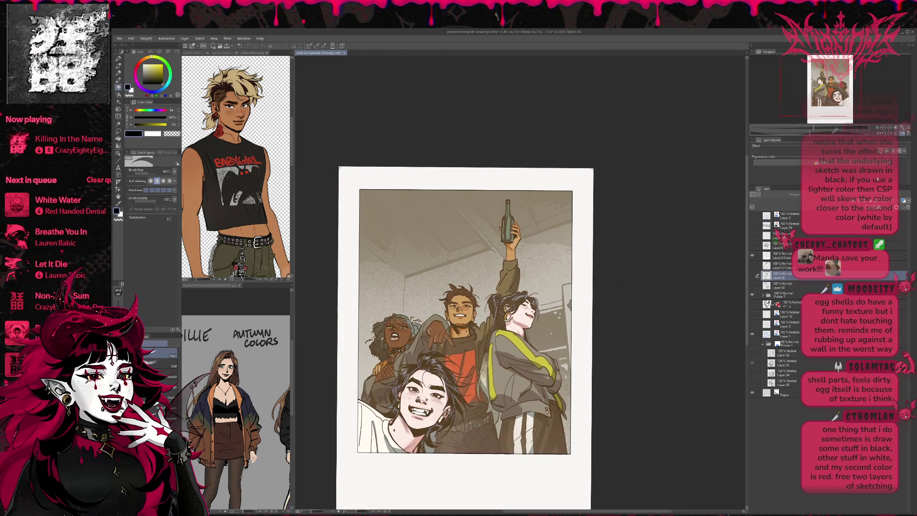
key("h")
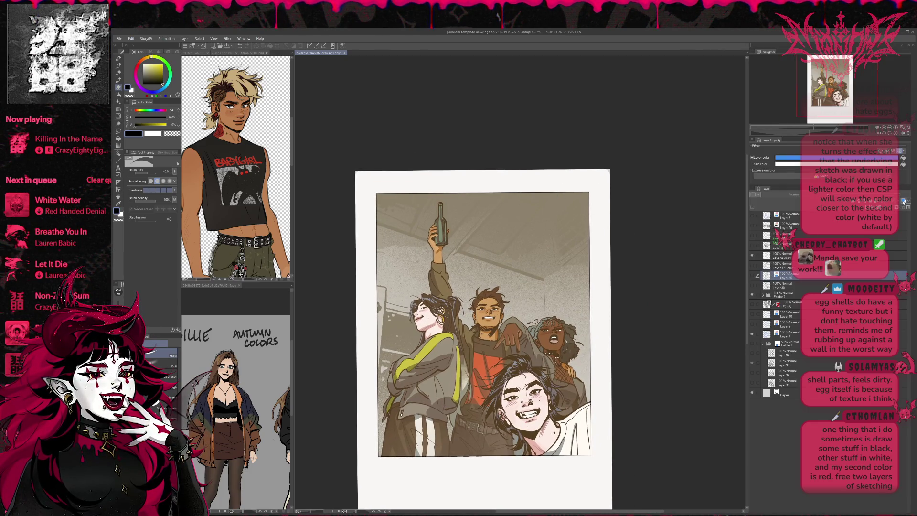
left_click(777, 295)
left_click(761, 146)
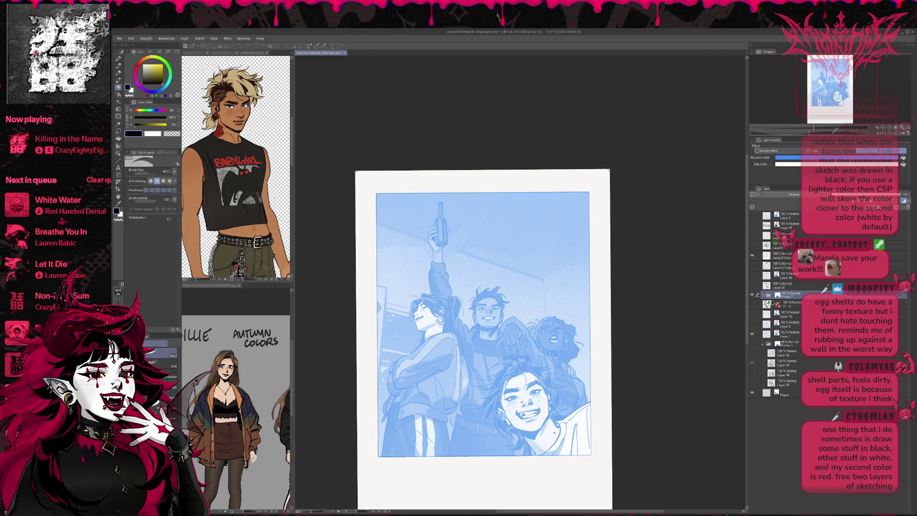
Cycle the illustration's tint through pink, greyscale, red and pale to muted pink
left_click(756, 341)
left_click(753, 333)
left_click(755, 359)
left_click(757, 391)
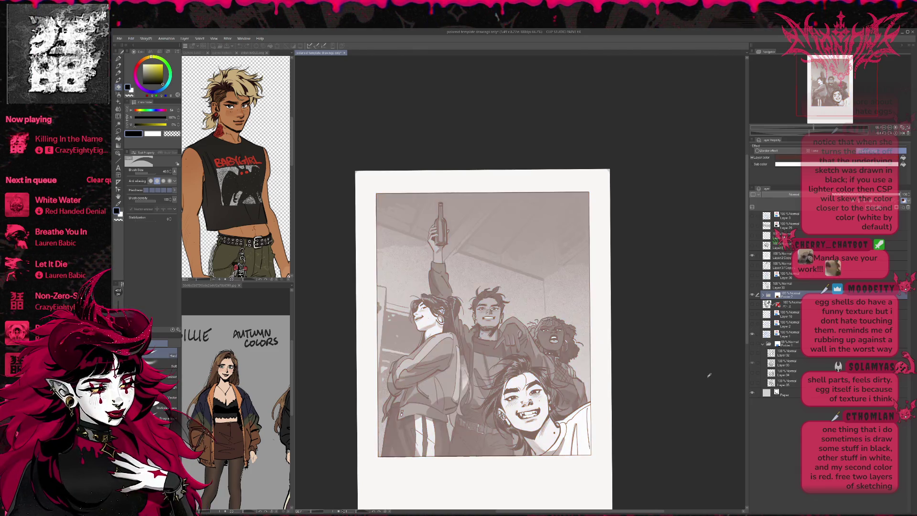
left_click(753, 380)
left_click(753, 358)
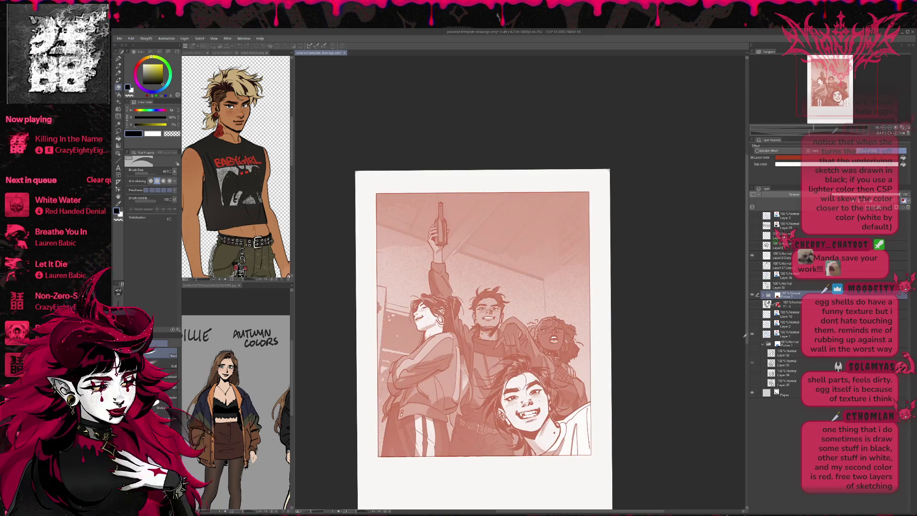
left_click(750, 330)
left_click(723, 347)
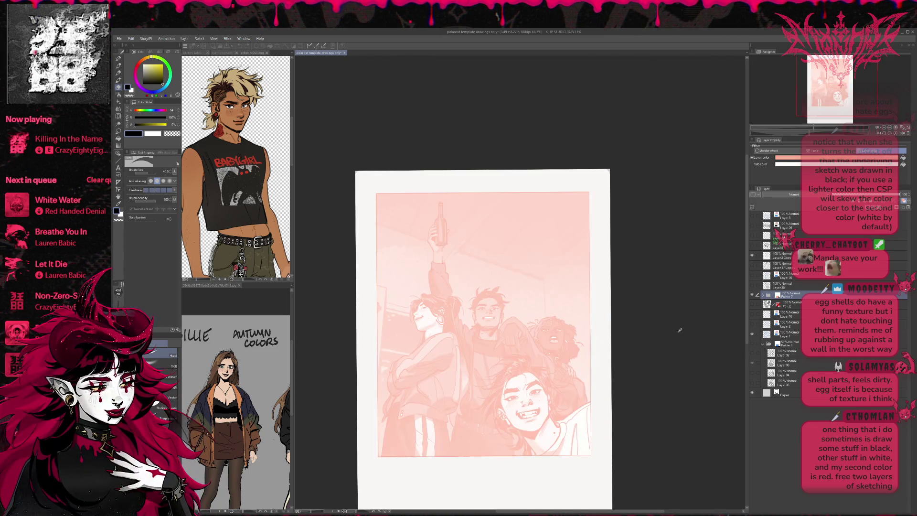
left_click(721, 330)
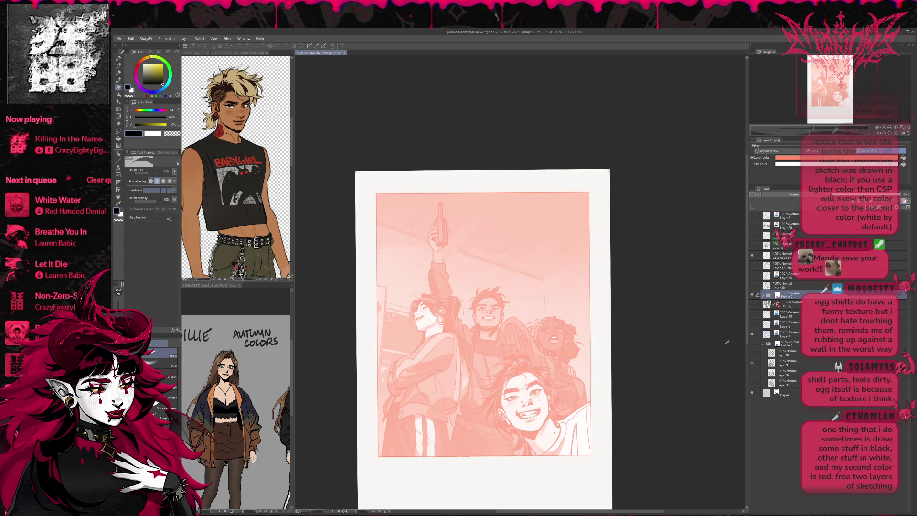
left_click(728, 328)
left_click(730, 353)
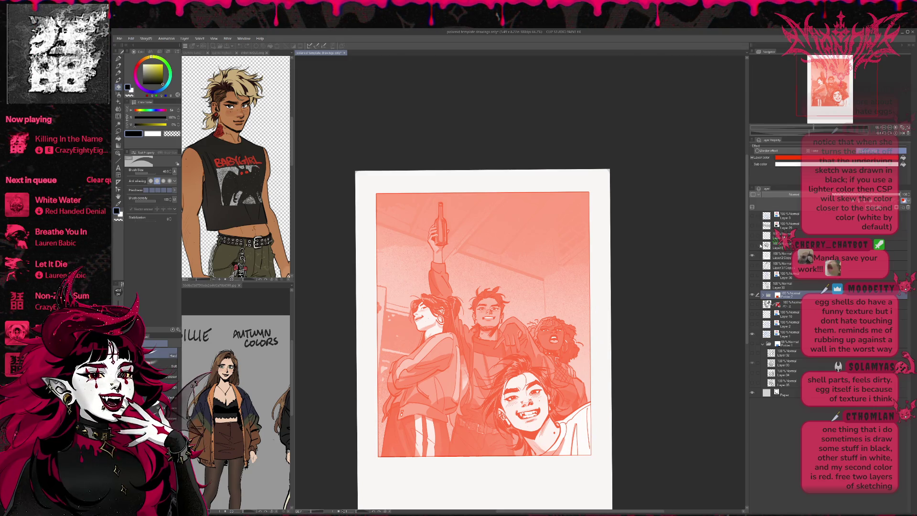
Try two-colour tints (red/blue, dark red/navy, salmon, magenta/pink, dark red/black) and save the drawing
left_click(733, 352)
left_click(735, 366)
left_click(740, 363)
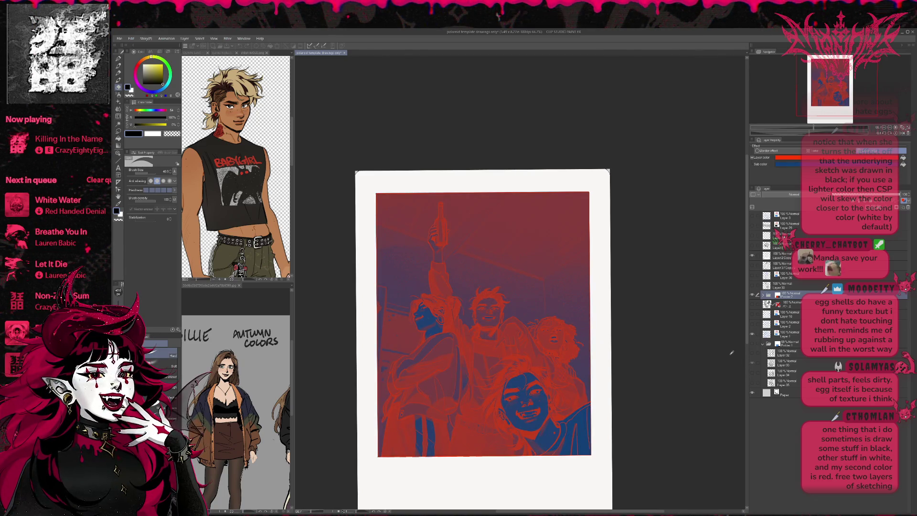
left_click(702, 351)
left_click(735, 378)
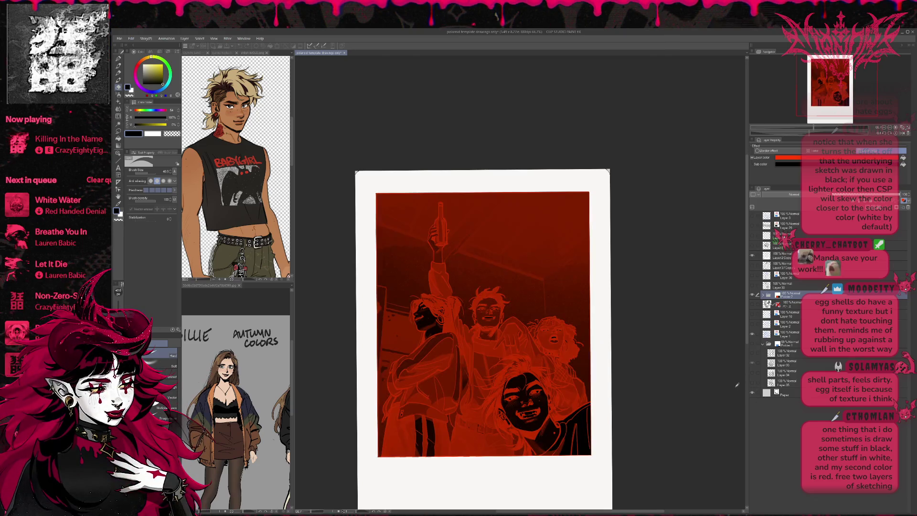
left_click(703, 351)
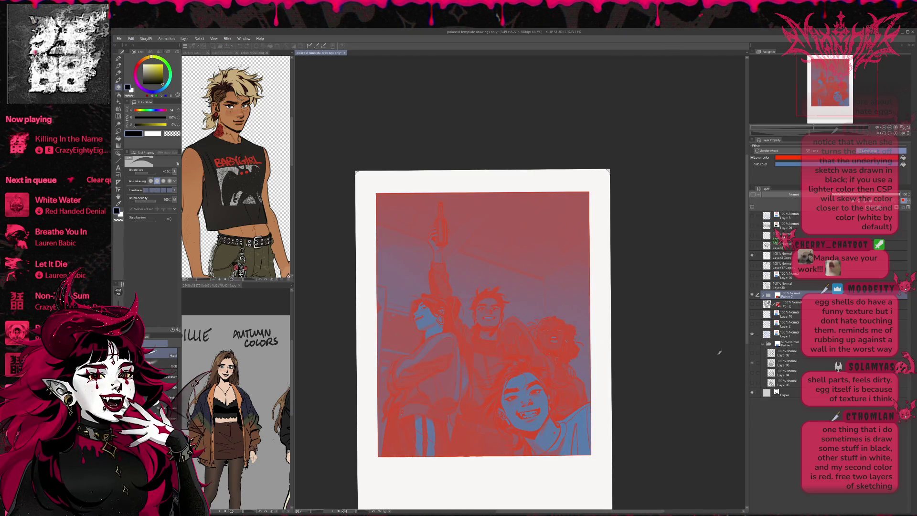
left_click(692, 332)
left_click(736, 375)
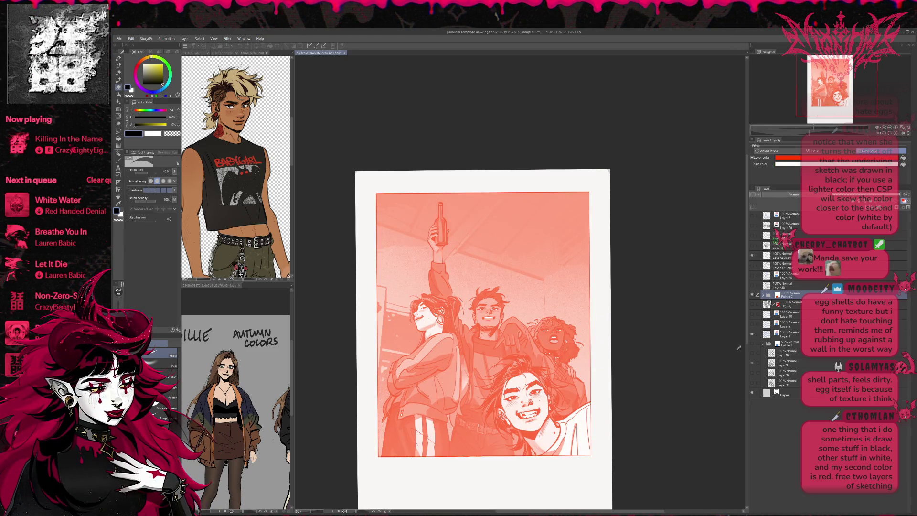
left_click(707, 342)
left_click(707, 321)
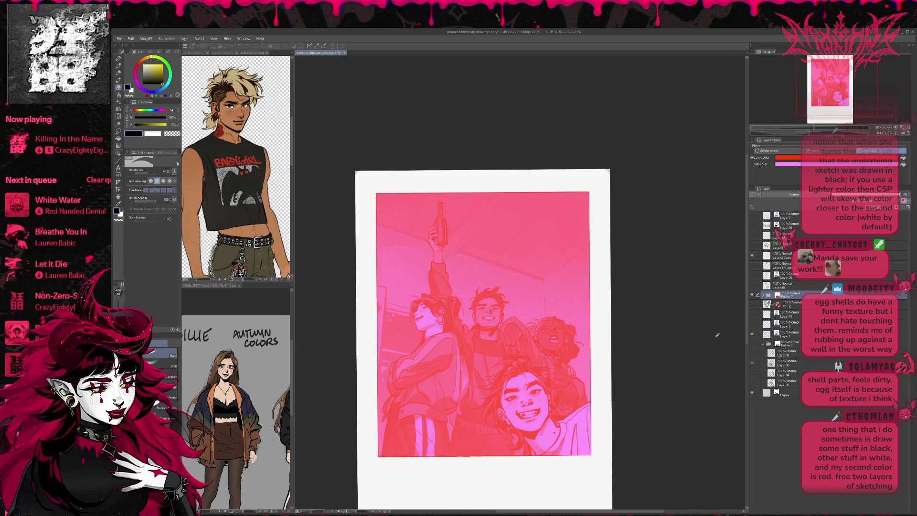
left_click(686, 385)
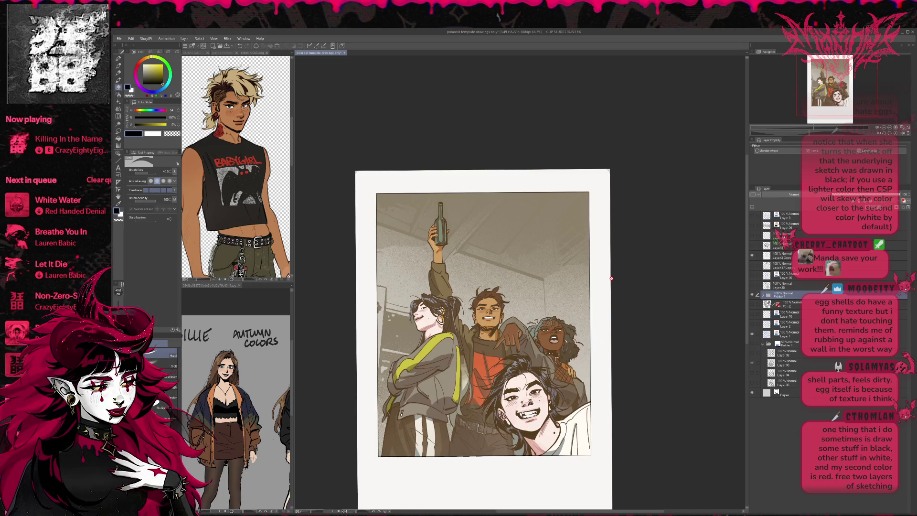
key("ctrl+s")
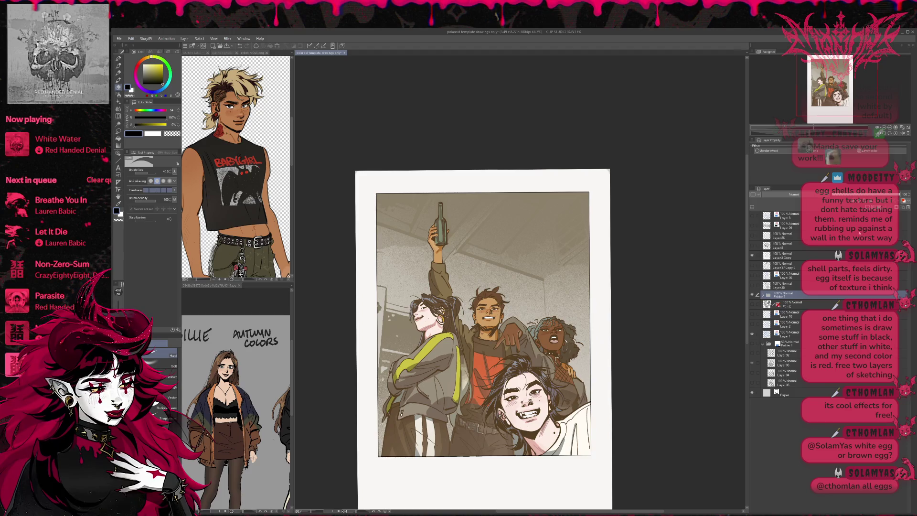
Hide the colour illustration and show the couple's grid and grey rough sketch layers
left_click(752, 295)
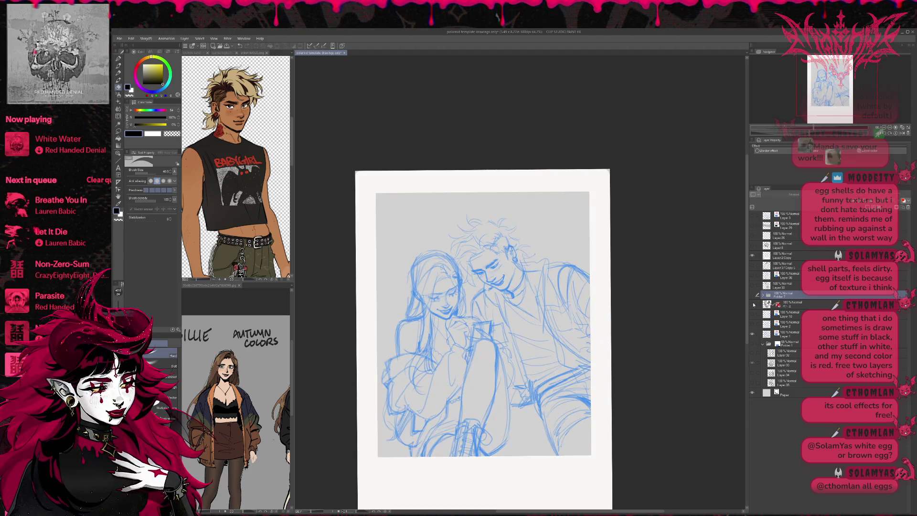
left_click(752, 344)
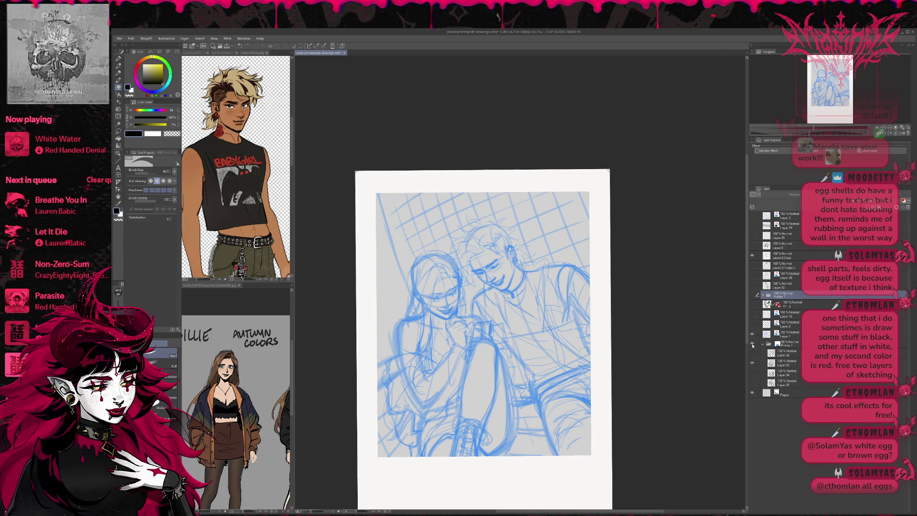
left_click(753, 345)
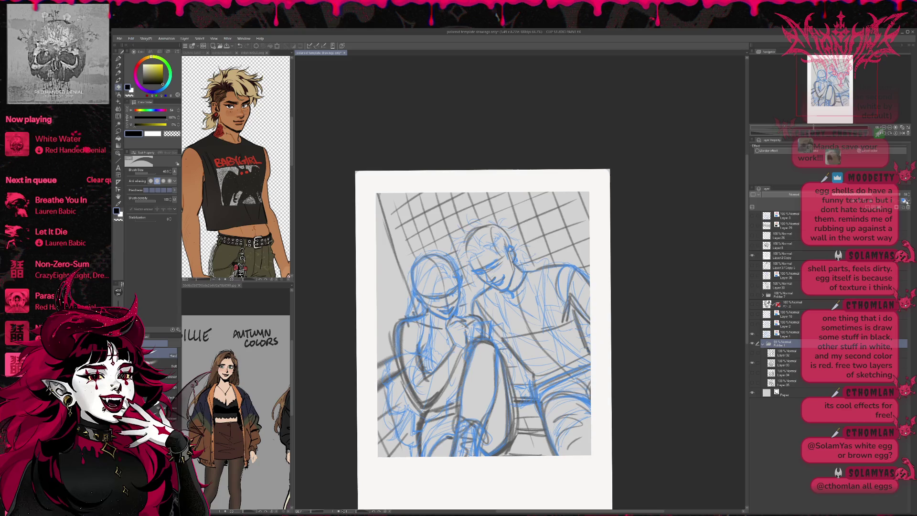
Tint the grid and rough sketch pink with Layer color and hide the bold blue sketch strokes
left_click(770, 150)
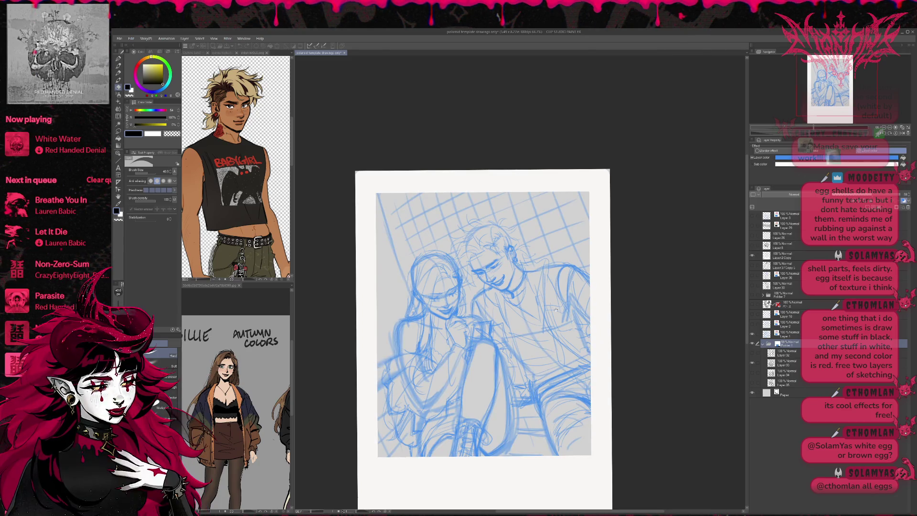
left_click(750, 349)
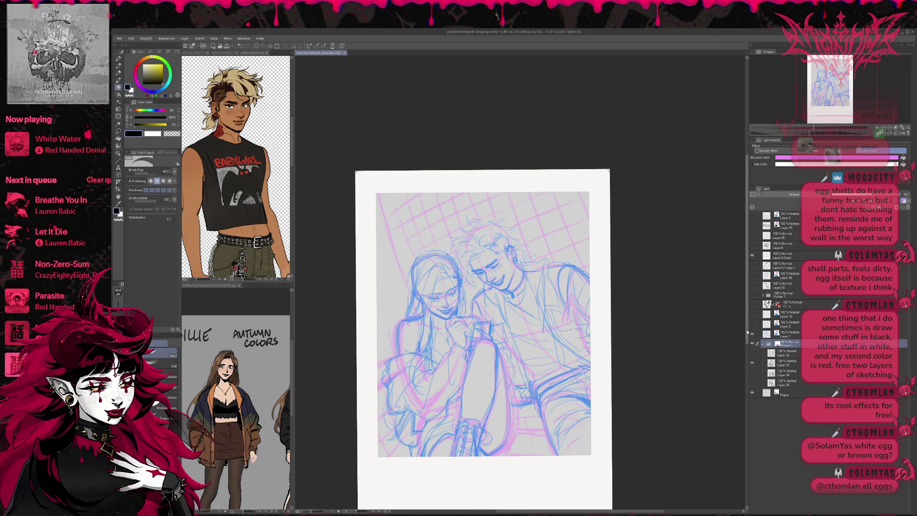
left_click(788, 333)
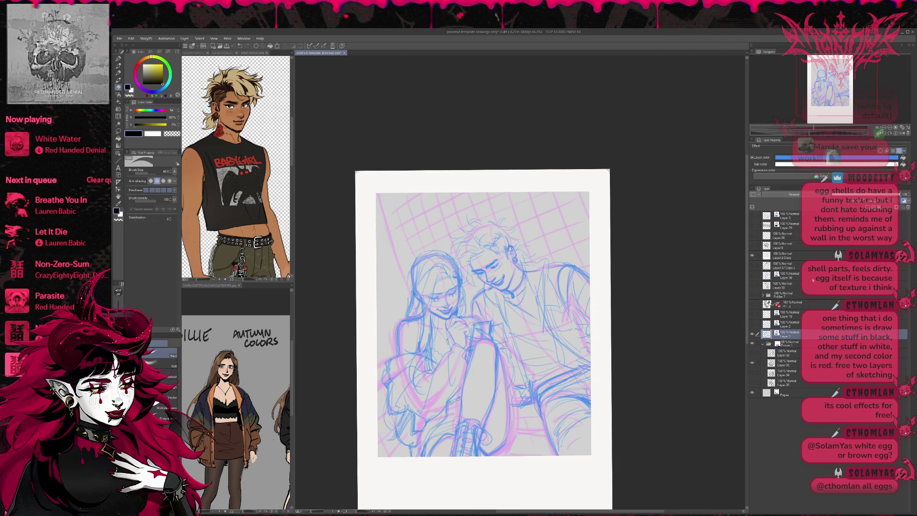
left_click(751, 333)
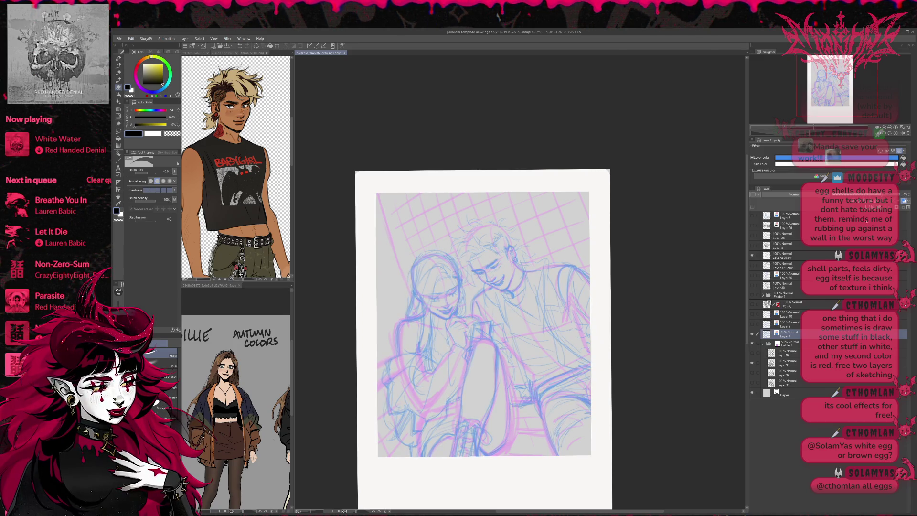
Show the man's and woman's lineart and turn the woman's lines back to black
left_click(751, 287)
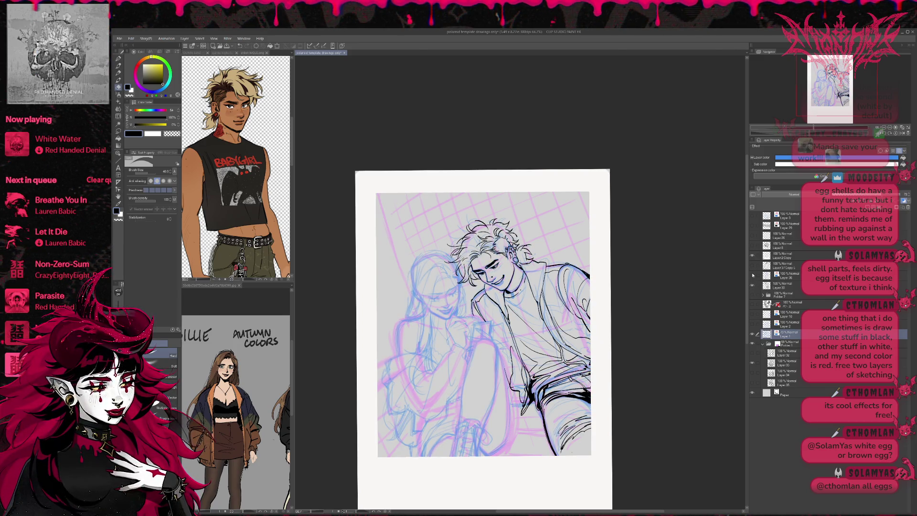
left_click(751, 275)
left_click(781, 275)
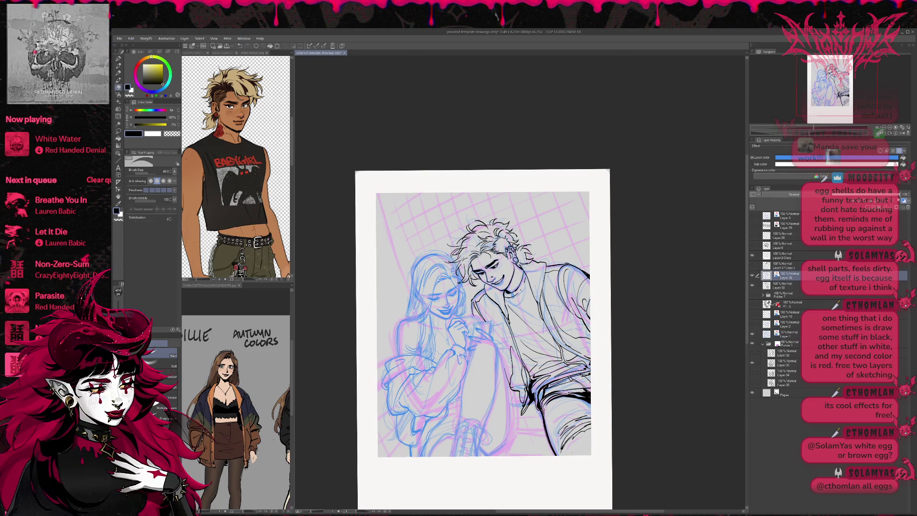
left_click(788, 146)
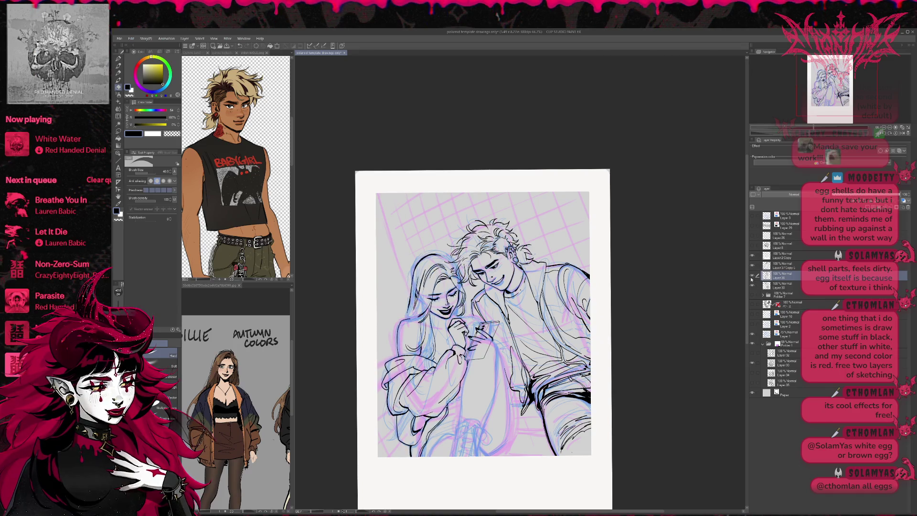
scroll(466, 322, "up", 2)
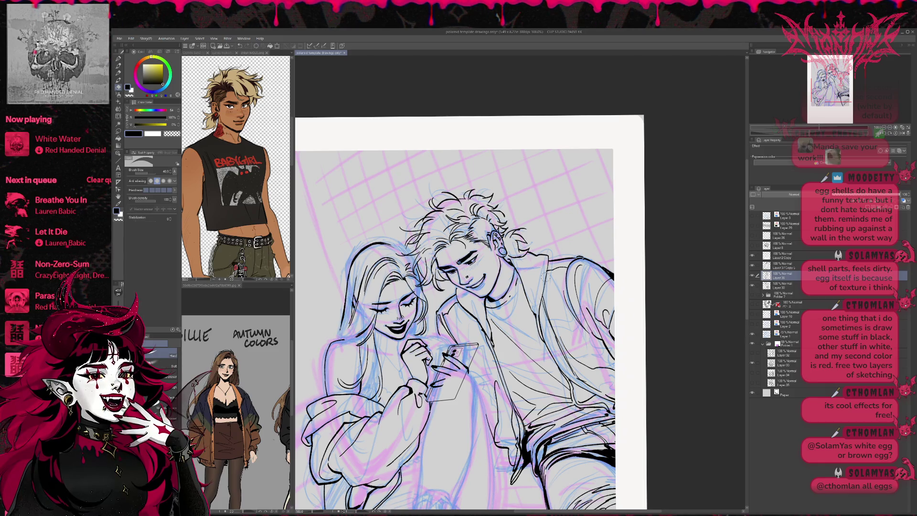
Switch to the eraser and mirror the couple line art horizontally, recentring it in view
mouse_move(474, 408)
left_mouse_down()
mouse_move(496, 336)
mouse_move(521, 409)
left_mouse_up()
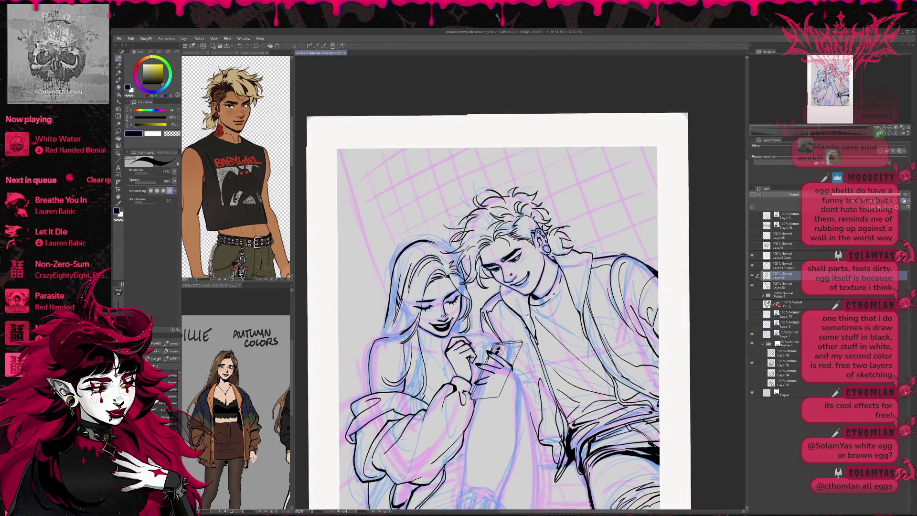
key("p")
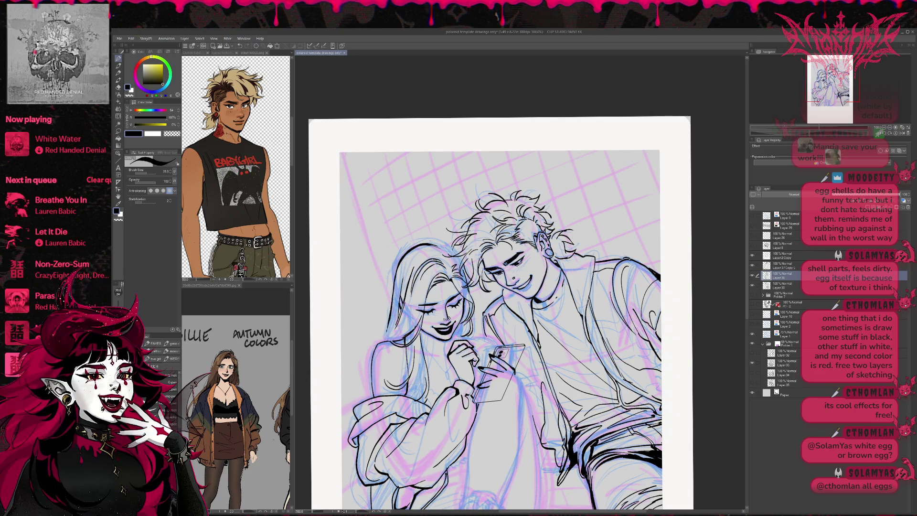
key("e")
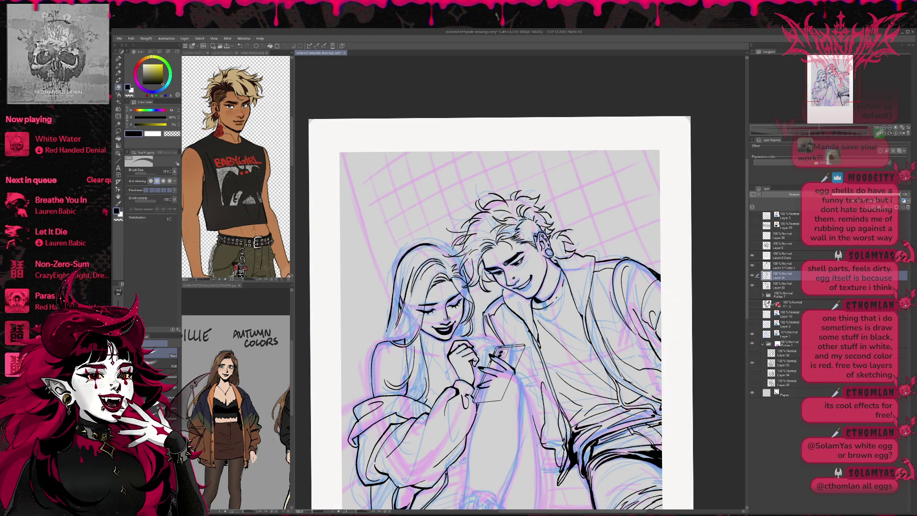
key("h")
left_click_drag(678, 292, 549, 306)
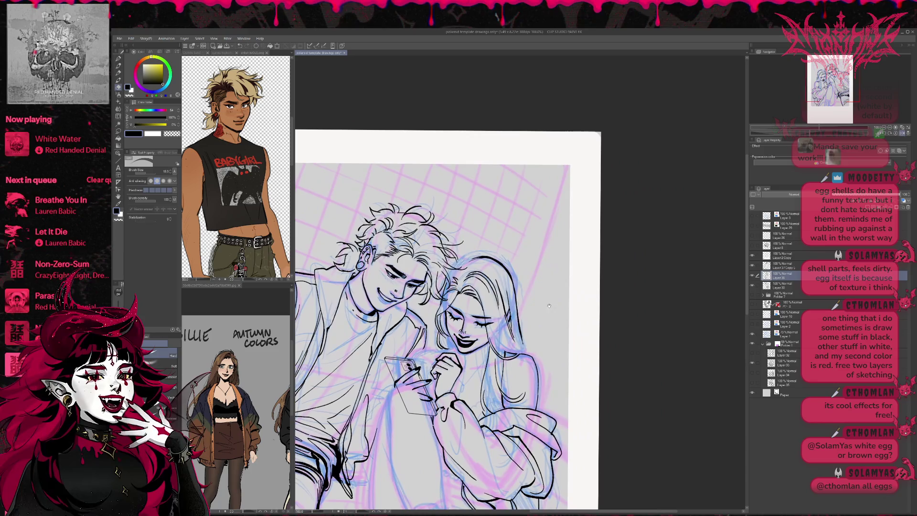
Refine lines switching between pen and eraser, then flip the drawing back to normal orientation
key("p")
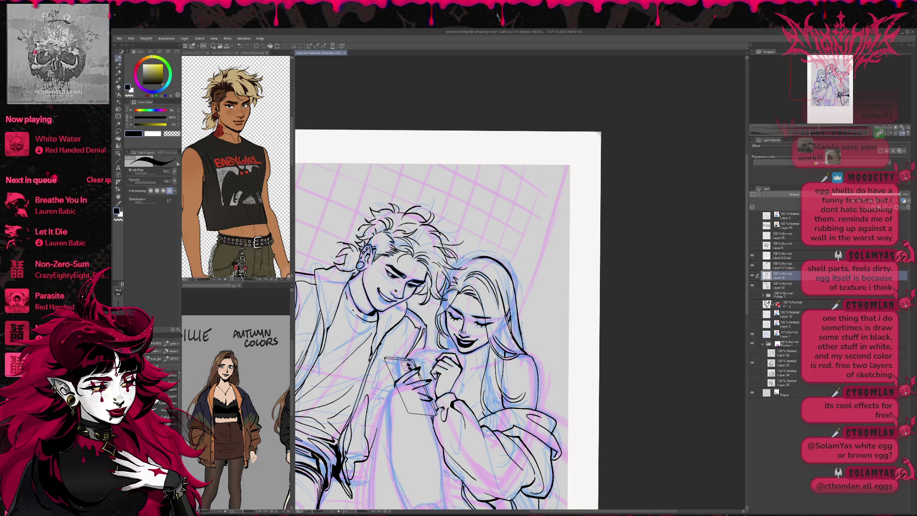
key("e")
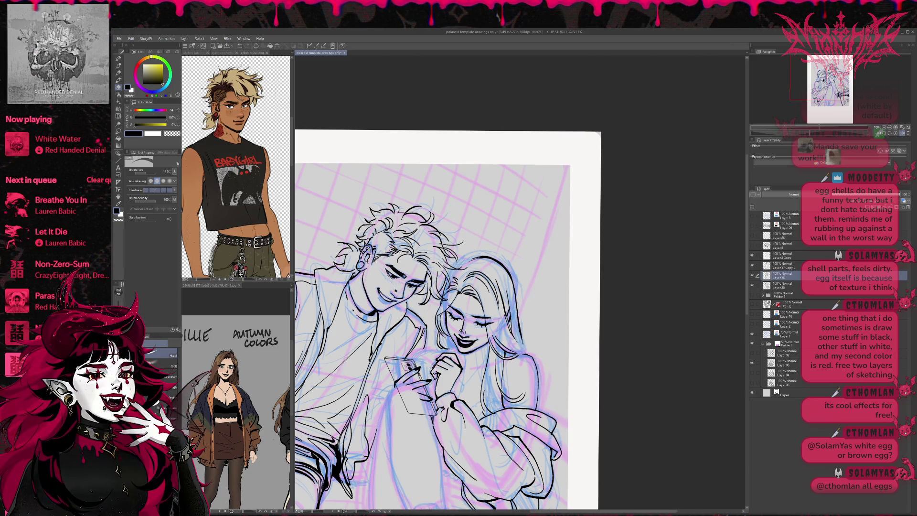
key("p")
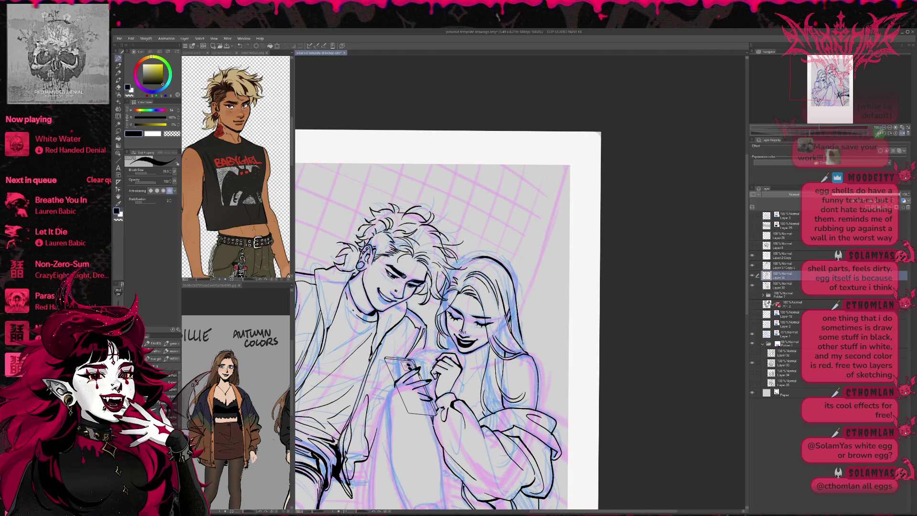
key("h")
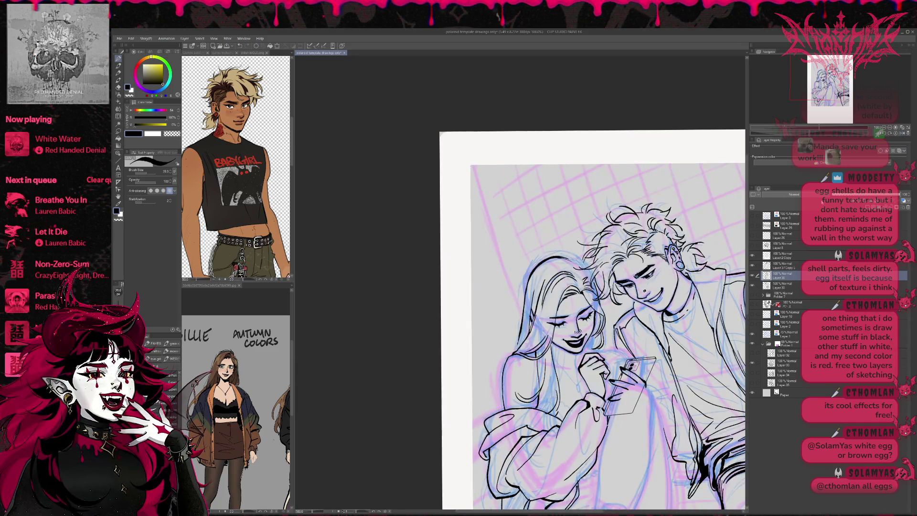
Touch up with eraser and pen, then switch documents to the Shiloh reference sheet
key("e")
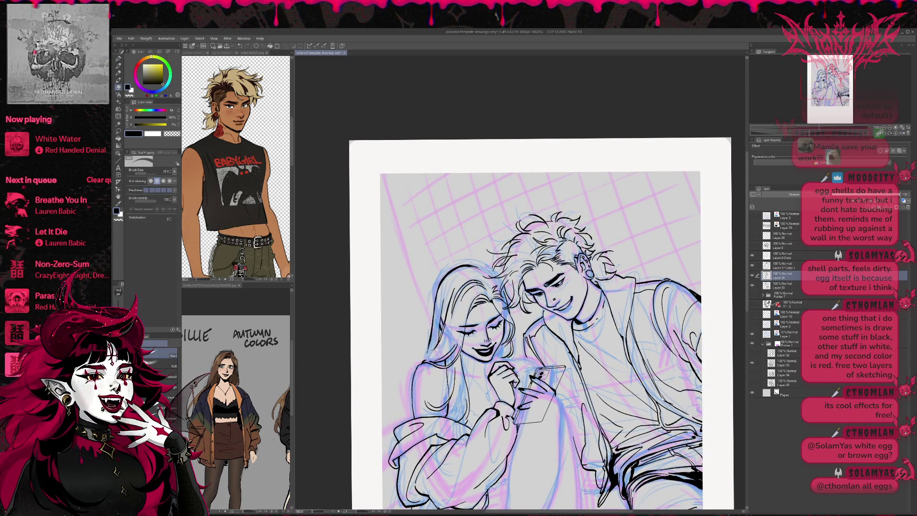
key("p")
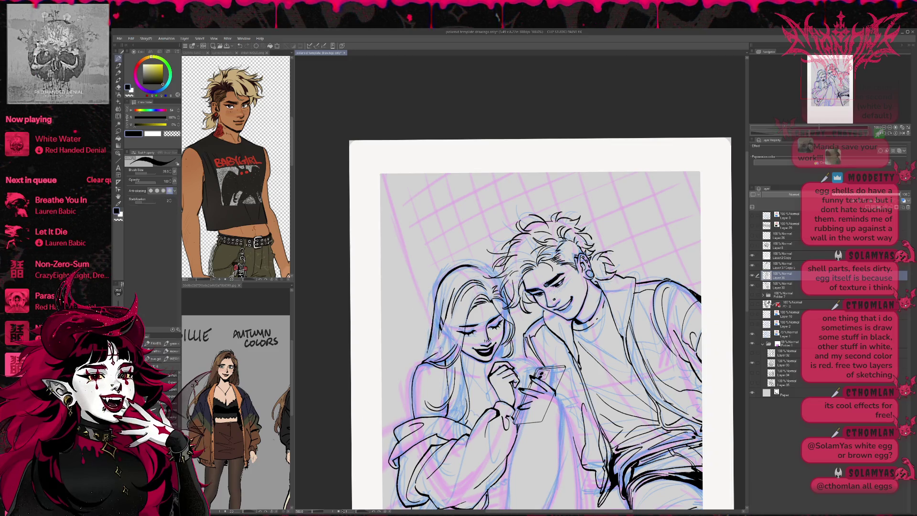
key("e")
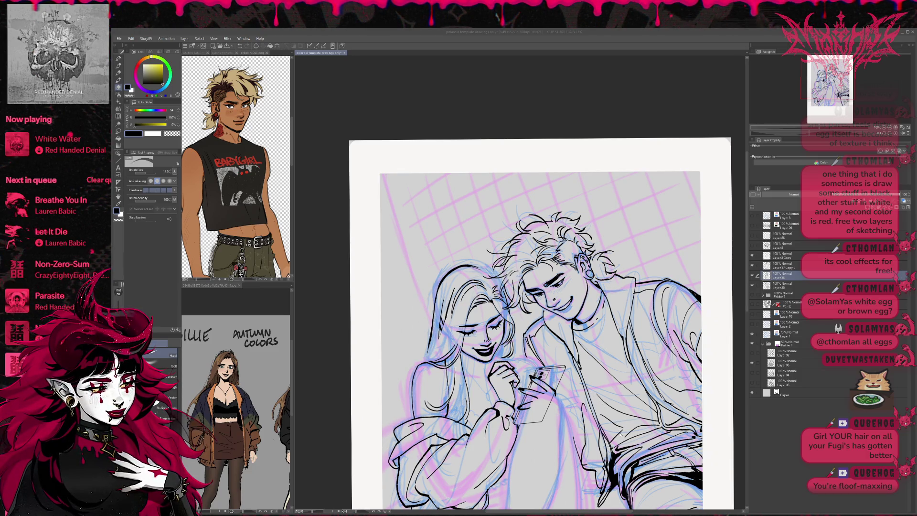
key("ctrl+Tab")
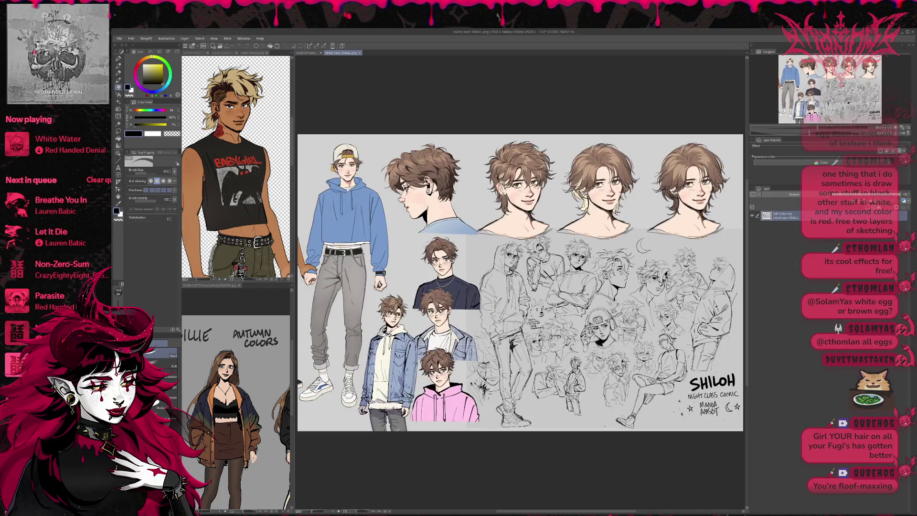
Zoom and pan around the Shiloh reference sheet before switching to the jacket illustration
key("ctrl+minus")
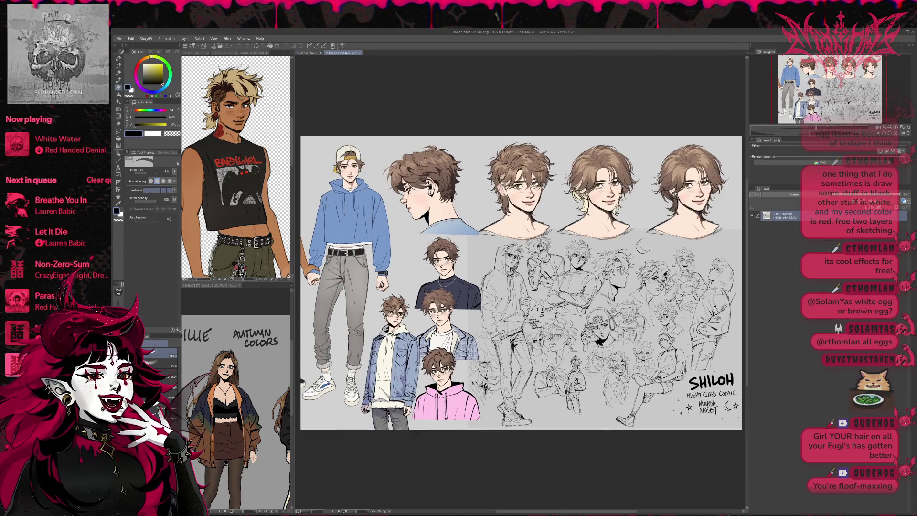
key("ctrl+plus")
key("ctrl+plus")
key("ctrl+plus")
key("ctrl+plus")
key("ctrl+plus")
key("ctrl+plus")
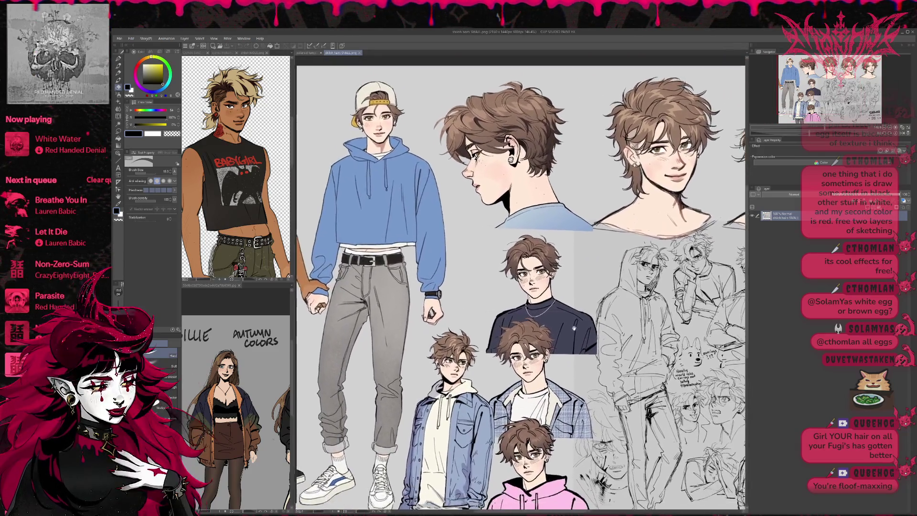
left_click_drag(522, 287, 493, 267)
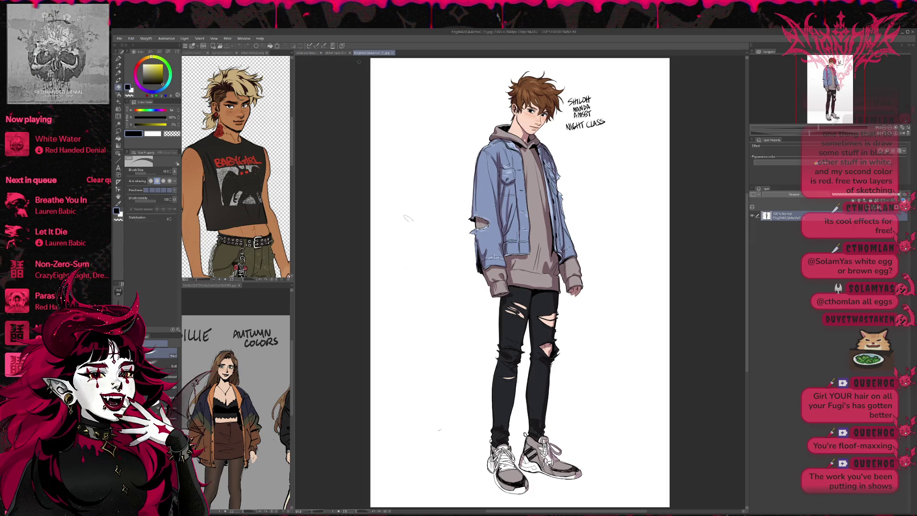
Switch back to the Shiloh reference sheet document
key("ctrl+shift+Tab")
scroll(520, 287, "up", 2)
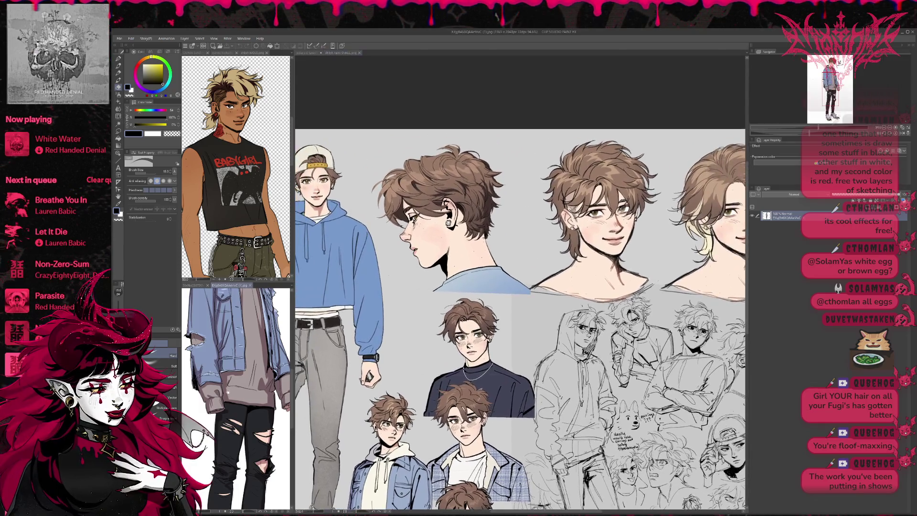
scroll(236, 399, "up", 2)
scroll(237, 399, "up", 1)
scroll(237, 399, "up", 1)
scroll(237, 399, "up", 1)
scroll(237, 401, "up", 1)
scroll(237, 401, "up", 1)
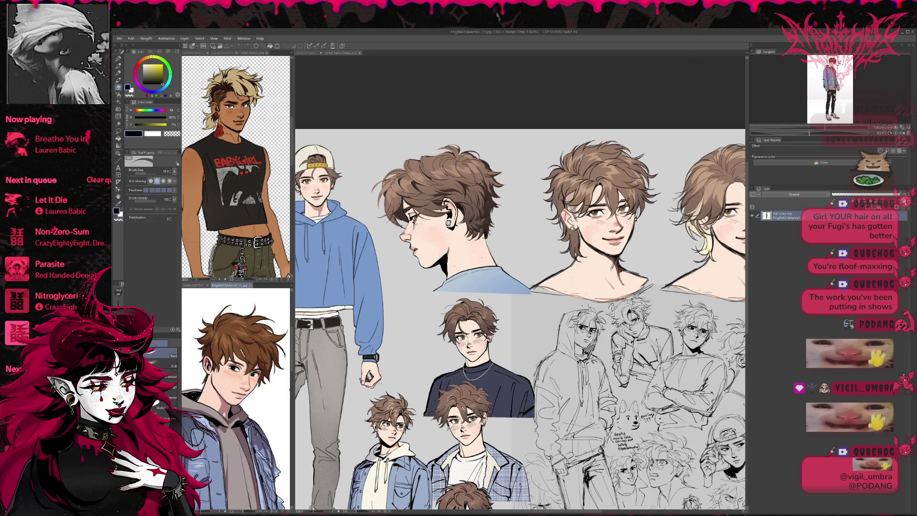
Close the denim-jacket reference image and cycle documents to the couple line art, panning across it
key("ctrl+Tab")
scroll(520, 342, "up", 2)
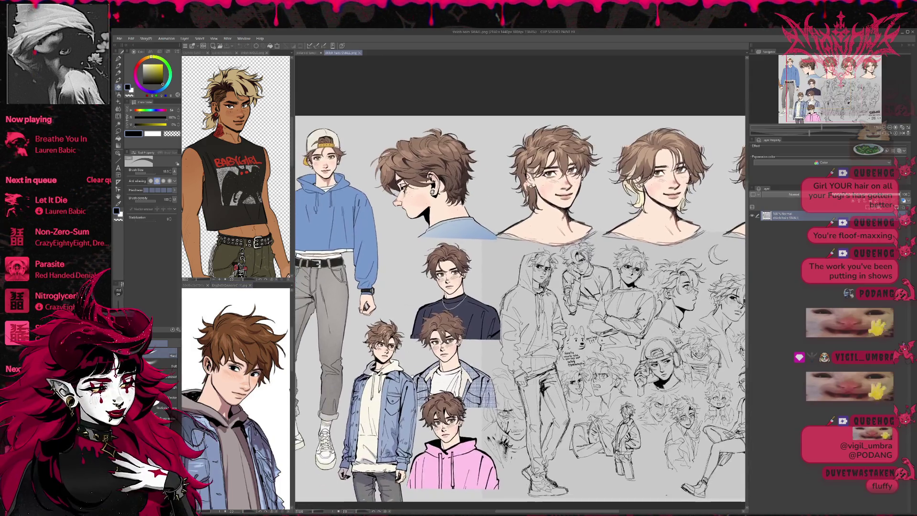
scroll(470, 397, "up", 2)
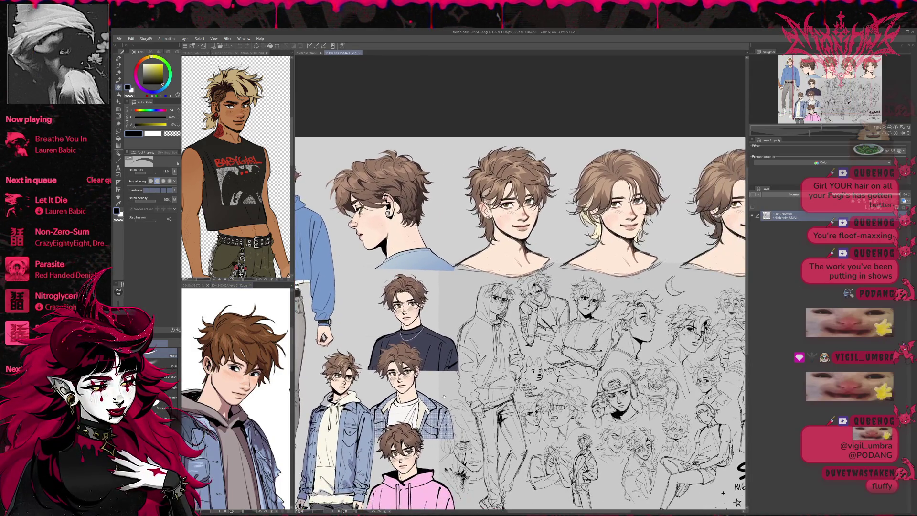
scroll(469, 399, "up", 1)
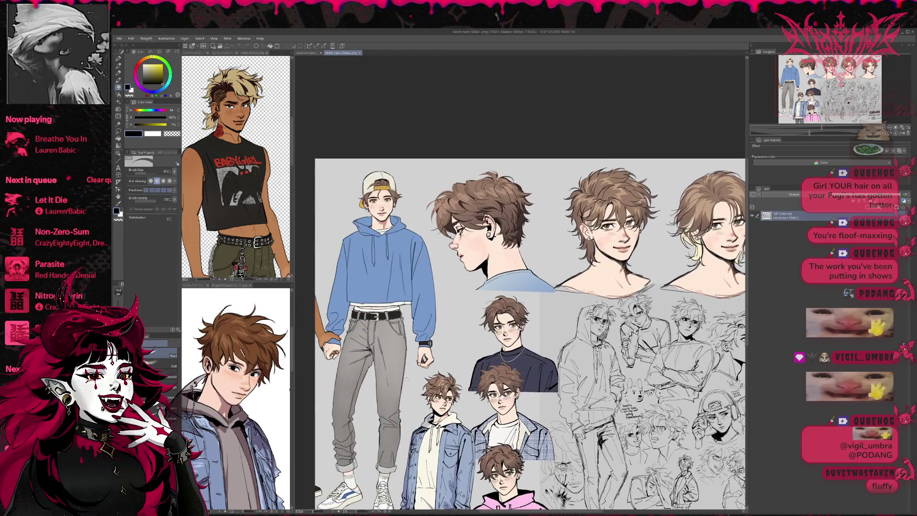
scroll(395, 345, "up", 1)
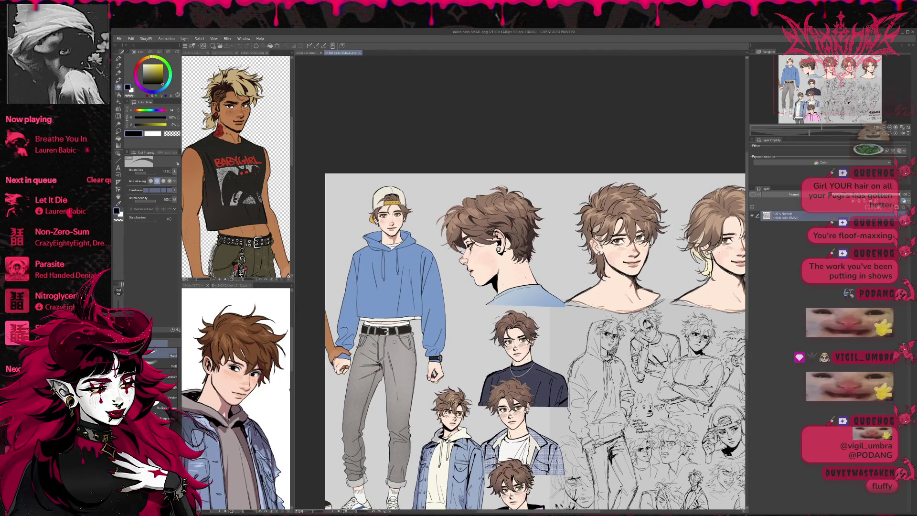
scroll(393, 343, "up", 1)
scroll(412, 331, "up", 1)
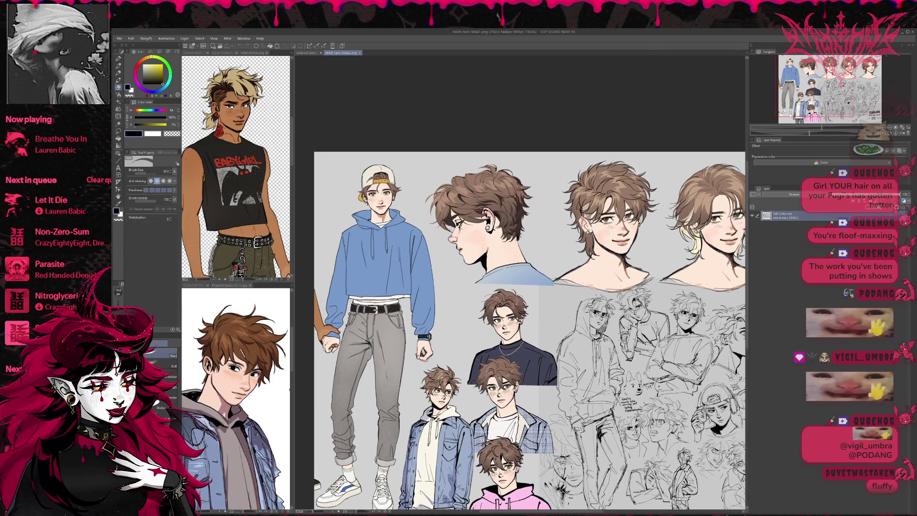
scroll(411, 330, "down", 1)
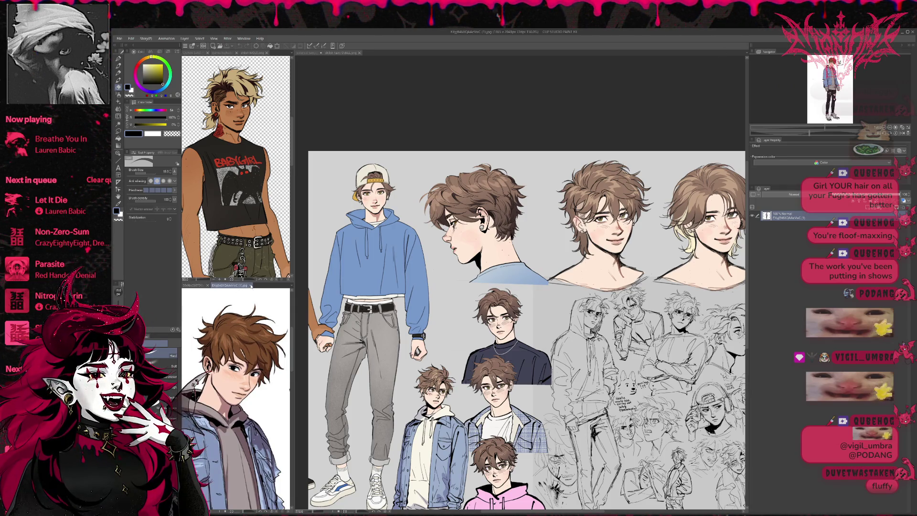
left_click(250, 285)
left_click(345, 174)
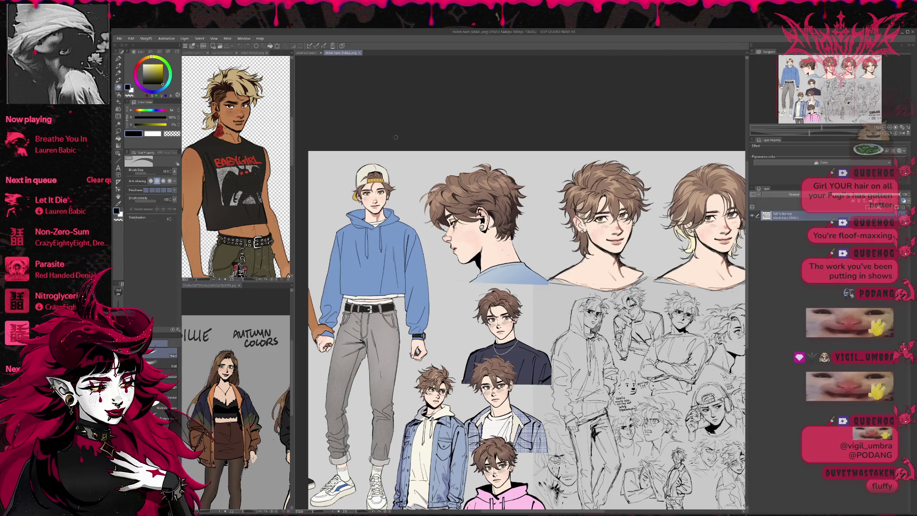
left_click(315, 52)
left_click_drag(530, 322, 468, 294)
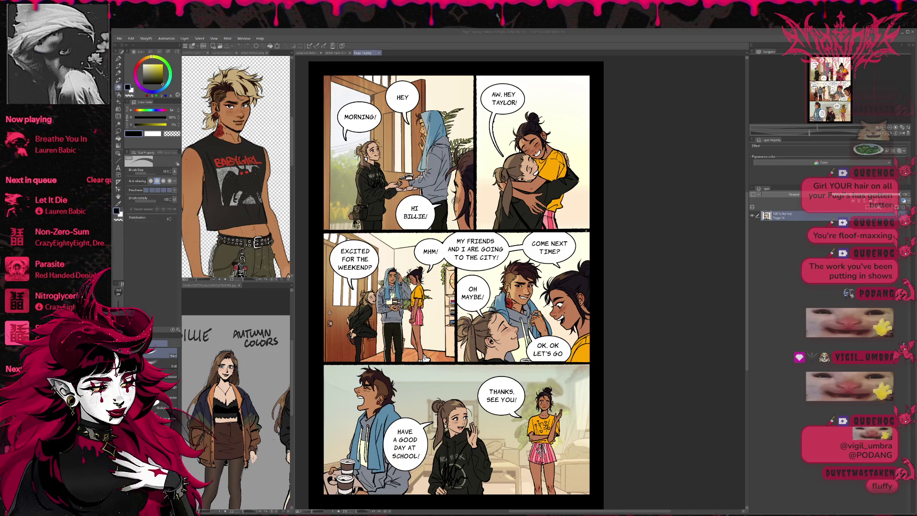
Make the Shiloh character reference sheet the active document
left_click(343, 53)
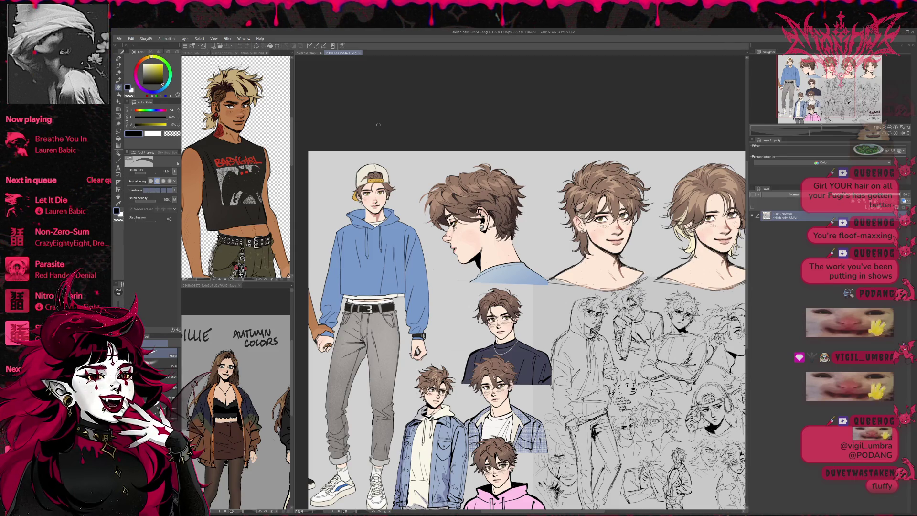
Return to the couple line art and drag the Sub View edge to narrow the reference panel
key("ctrl+Tab")
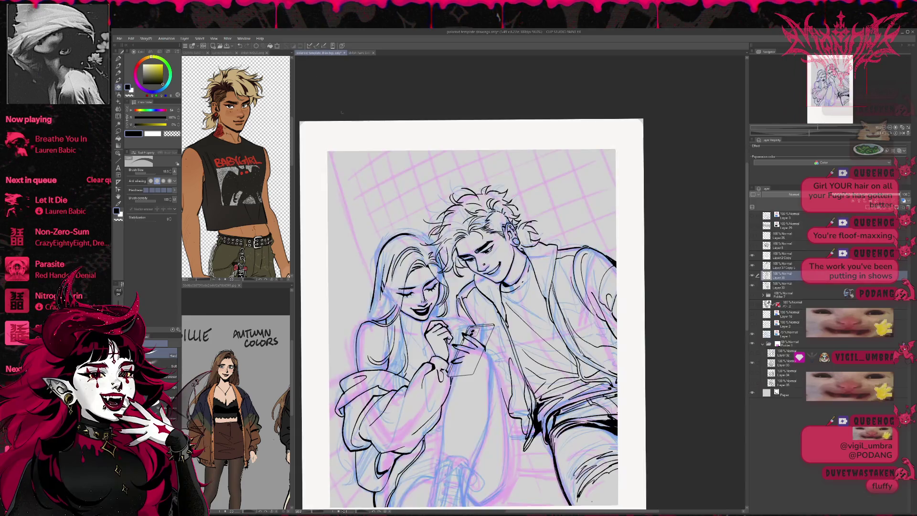
scroll(424, 185, "down", 1)
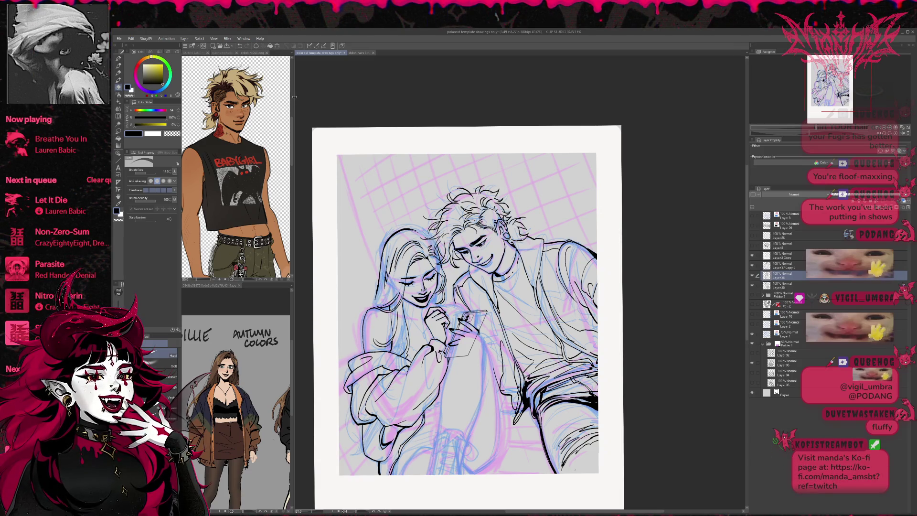
left_click_drag(292, 287, 272, 286)
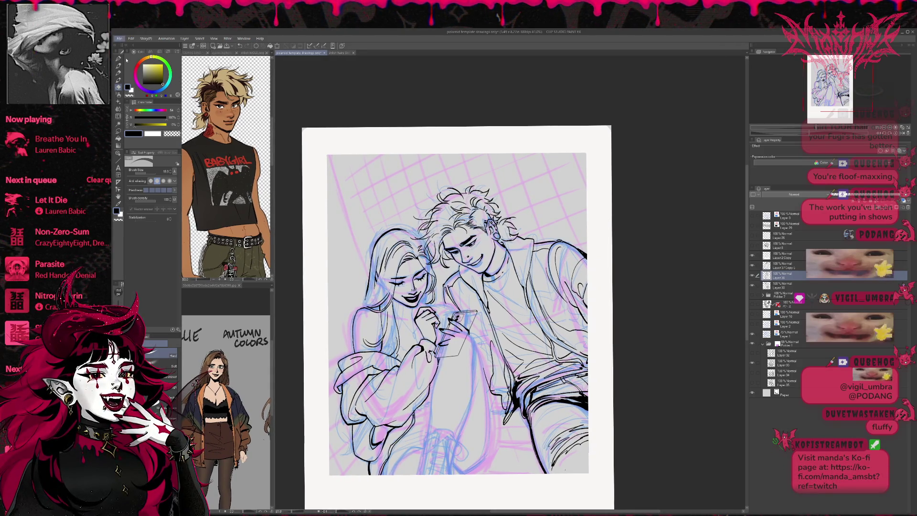
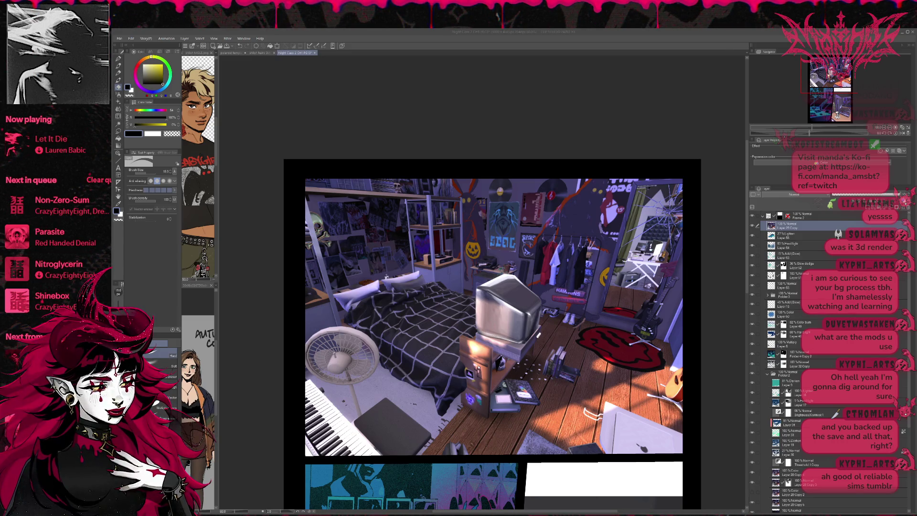
Save, then switch through the character sheet document to the couple sketch document
key("ctrl+s")
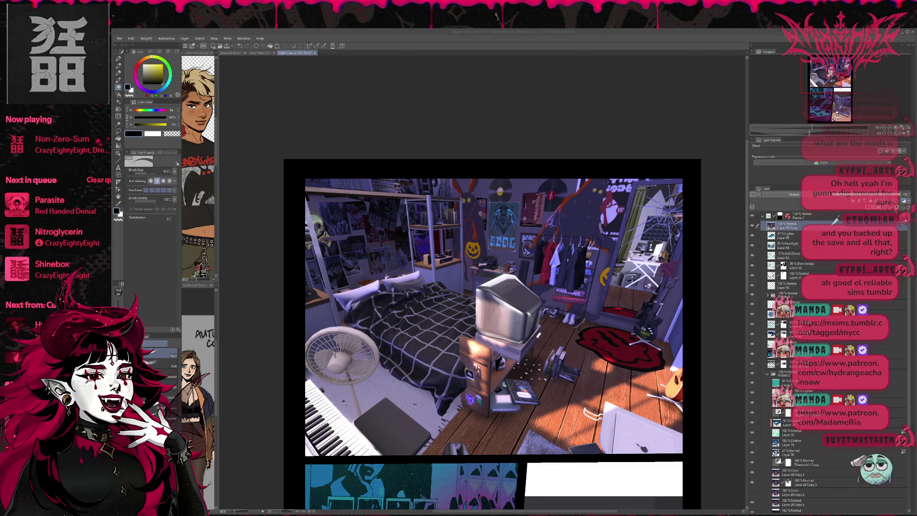
left_click(265, 59)
left_click(264, 54)
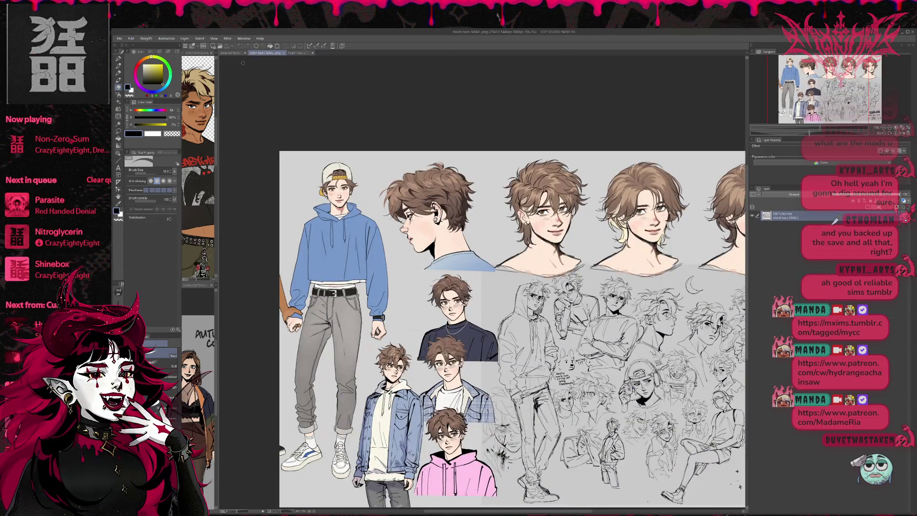
left_click(225, 54)
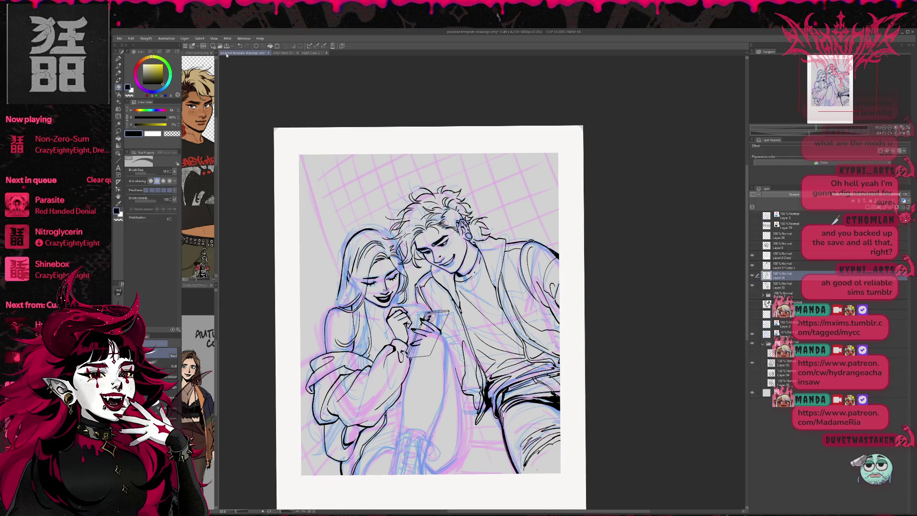
Check the sketch mirrored, toggle the girl's line art visibility, and pick the pen for inking
key("h")
left_click_drag(564, 275, 530, 313)
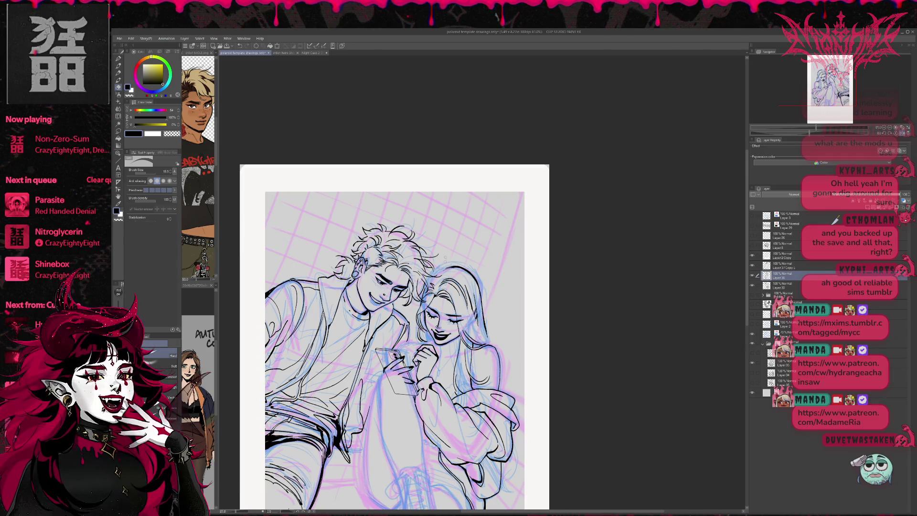
left_click(752, 274)
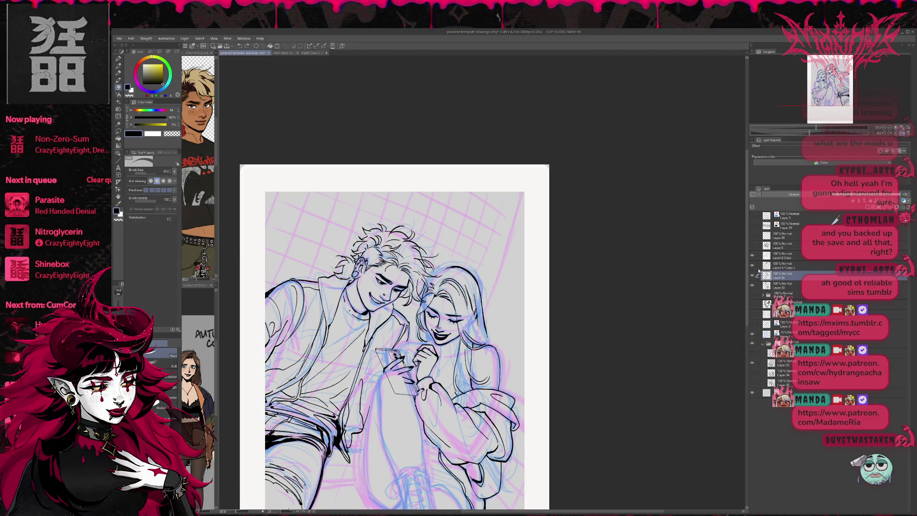
key("p")
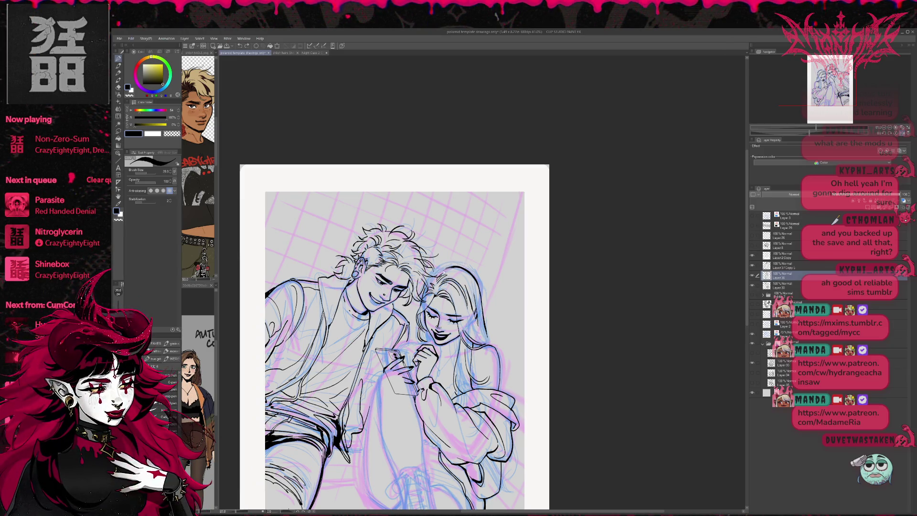
key("h")
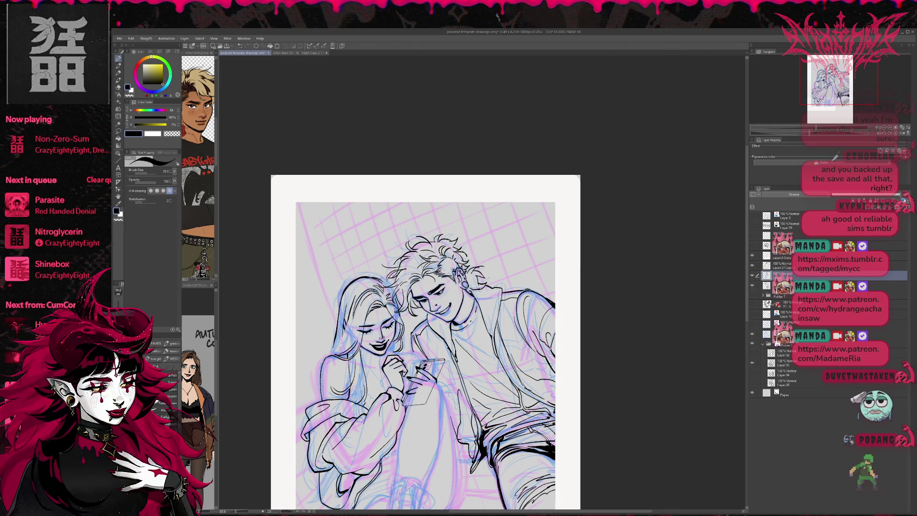
scroll(430, 337, "down", 2)
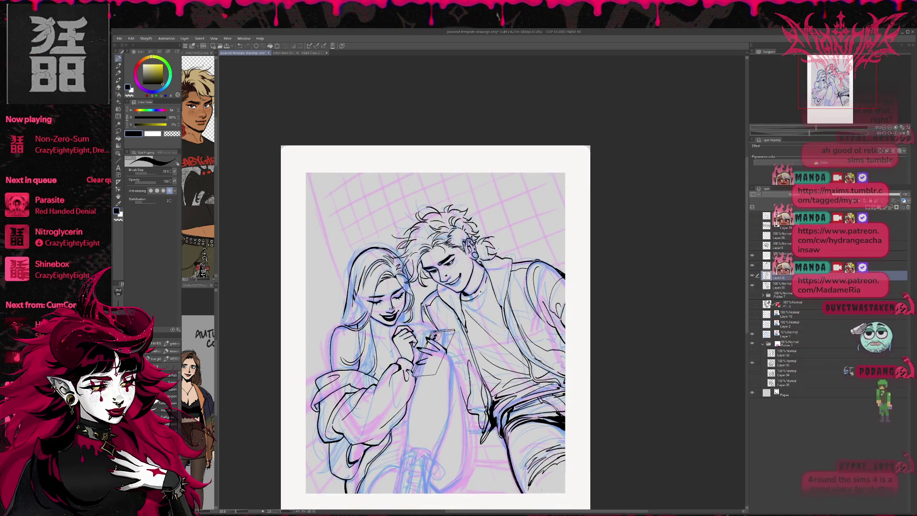
scroll(431, 323, "down", 1)
scroll(430, 316, "down", 1)
scroll(440, 318, "left", 1)
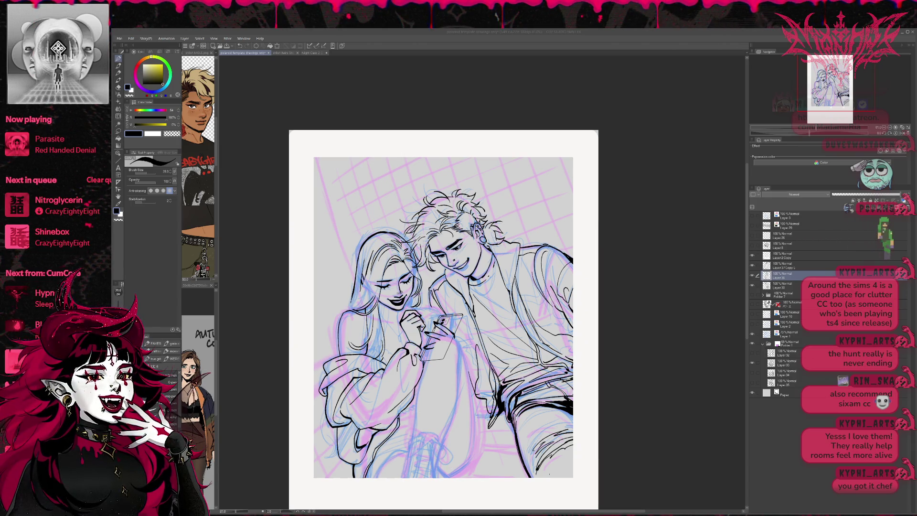
left_click(752, 275)
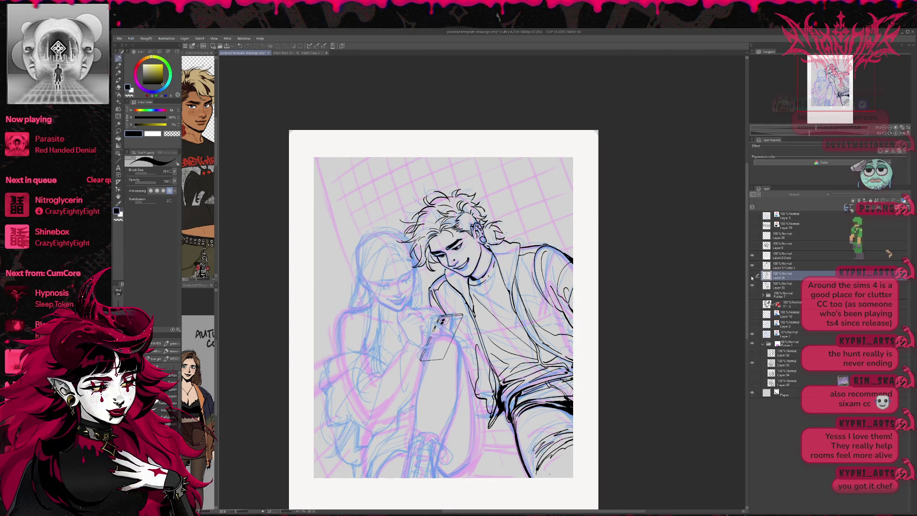
left_click(753, 275)
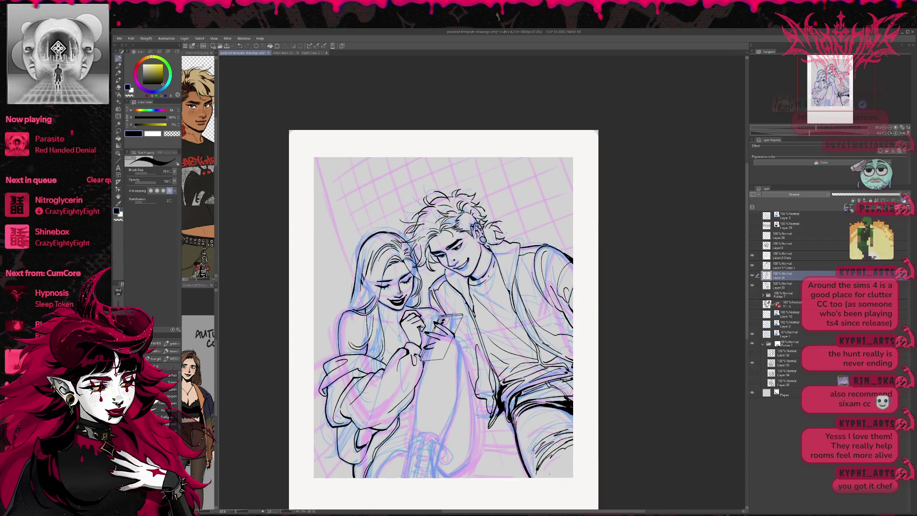
scroll(440, 286, "down", 2)
scroll(441, 287, "down", 2)
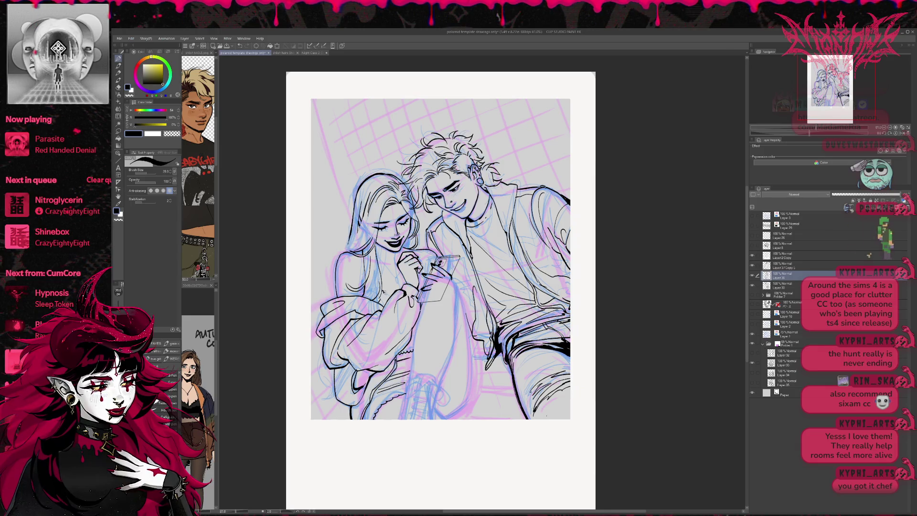
Return to the inking pen and turn on Layer color to tint the girl's line art blue
key("e")
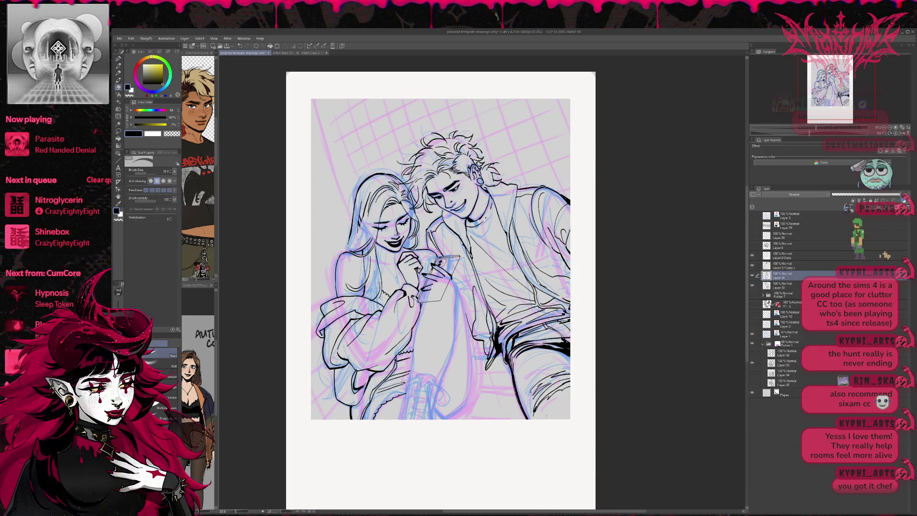
key("p")
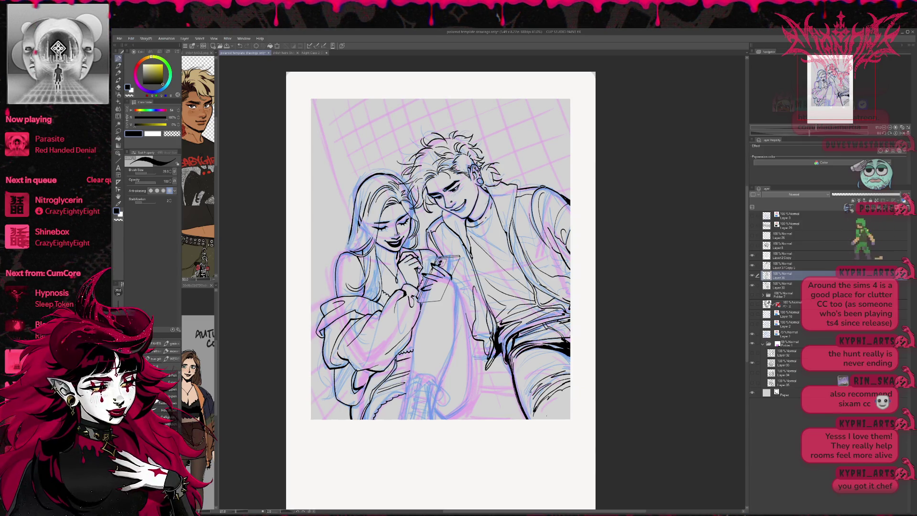
left_click_drag(467, 285, 448, 269)
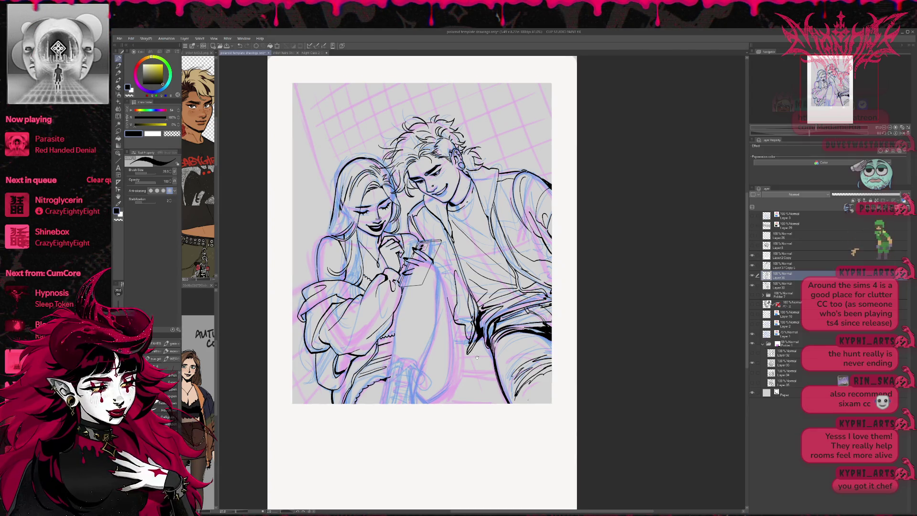
left_click_drag(449, 269, 440, 261)
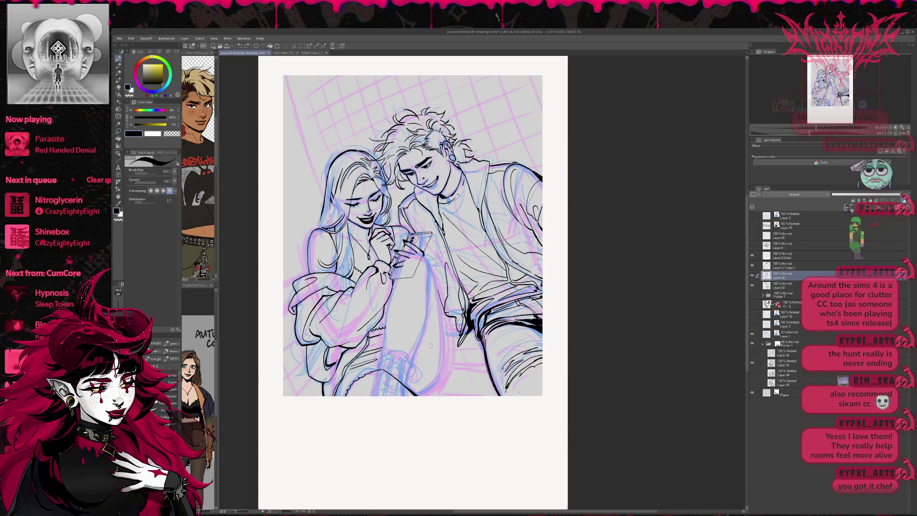
key("ctrl+shift+c")
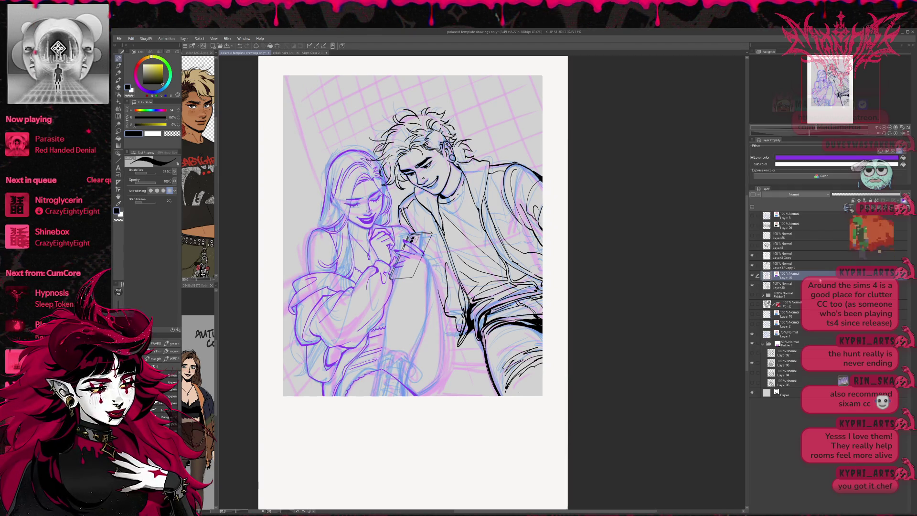
Add a new raster layer above the line art and try a first contour down the girl's leg
left_click(813, 263)
left_click(862, 206)
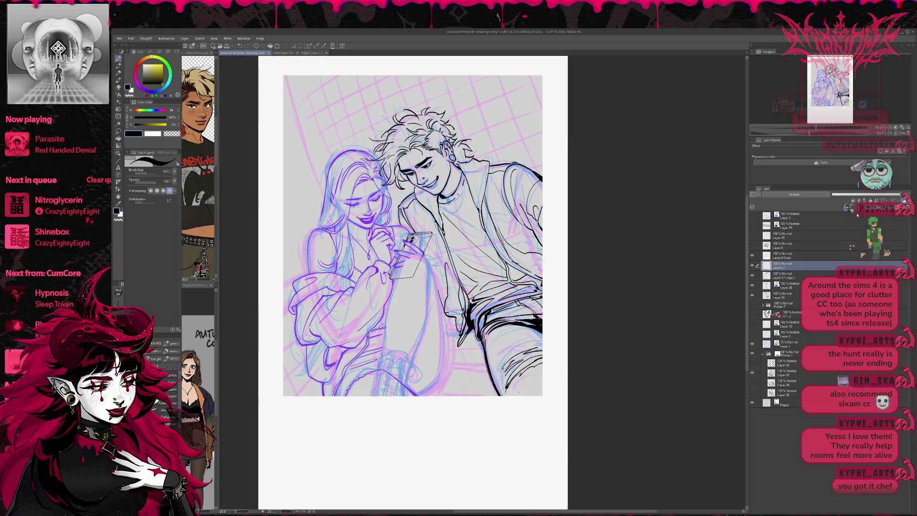
left_click_drag(404, 251, 380, 377)
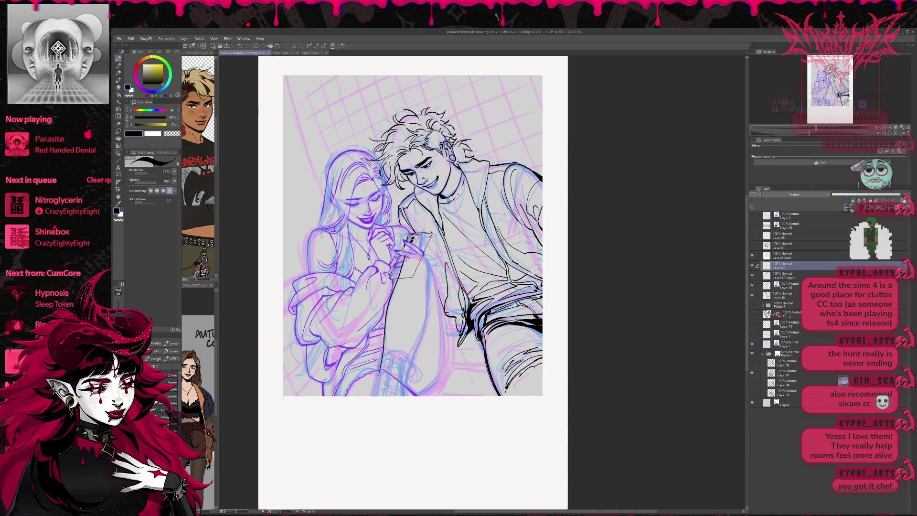
key("ctrl+z")
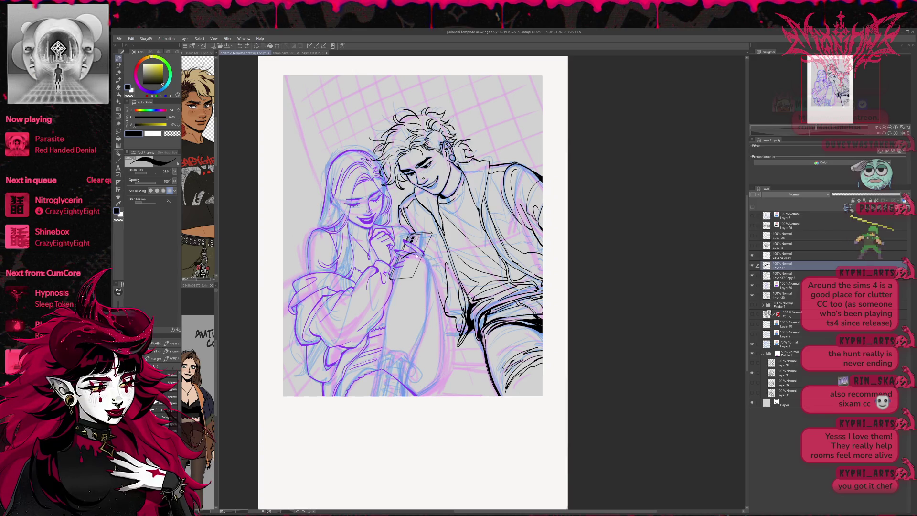
Redo the black line down the leg at bottom centre until the final stroke sits right
left_click_drag(430, 273, 432, 384)
key("ctrl+z")
left_click_drag(430, 271, 441, 328)
key("ctrl+z")
left_click_drag(431, 277, 443, 360)
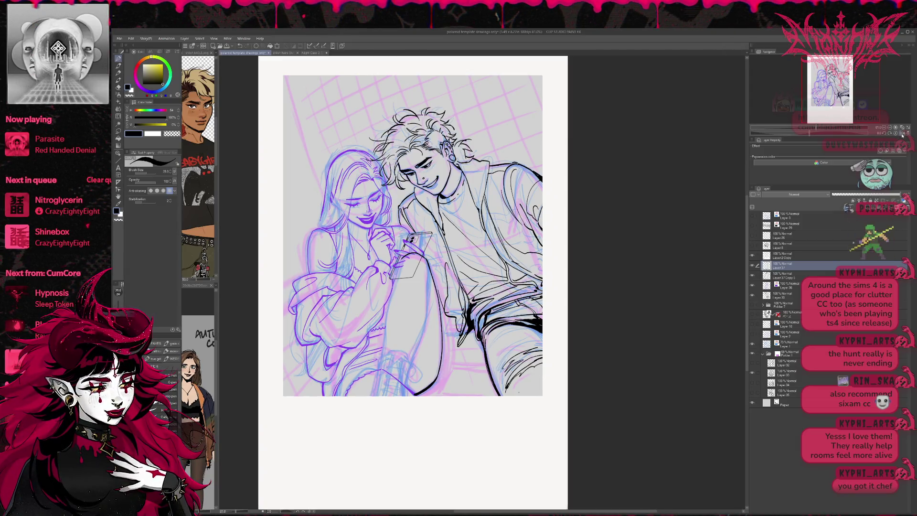
Check the drawing mirrored and zoomed in, then switch from the eraser back to the inking pen
key("h")
left_click_drag(551, 287, 420, 307)
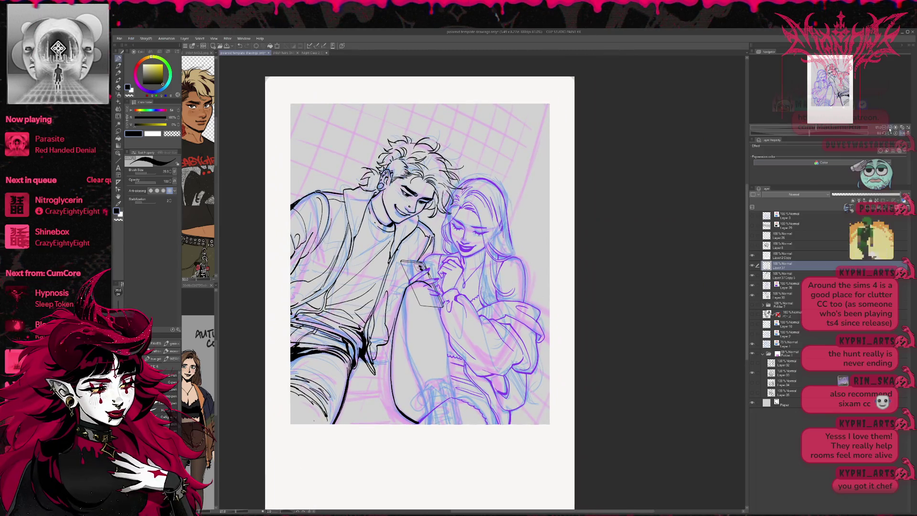
key("ctrl+plus")
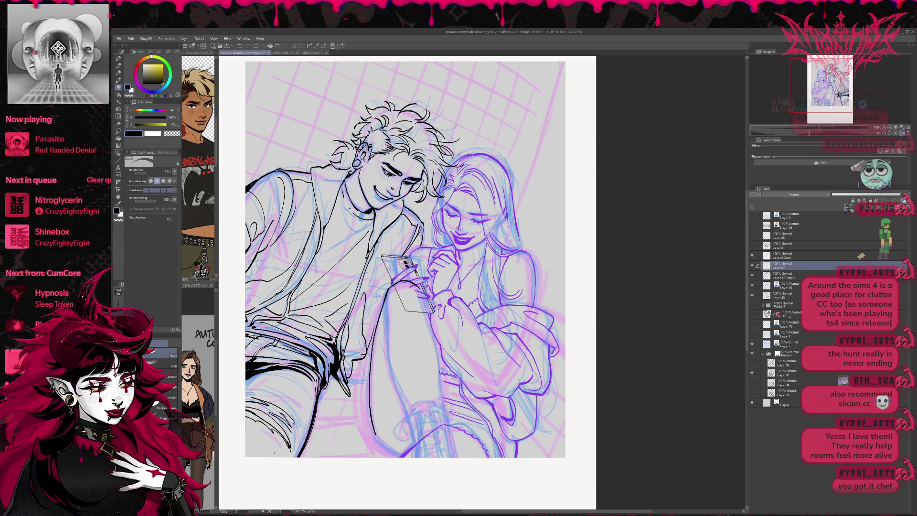
key("p")
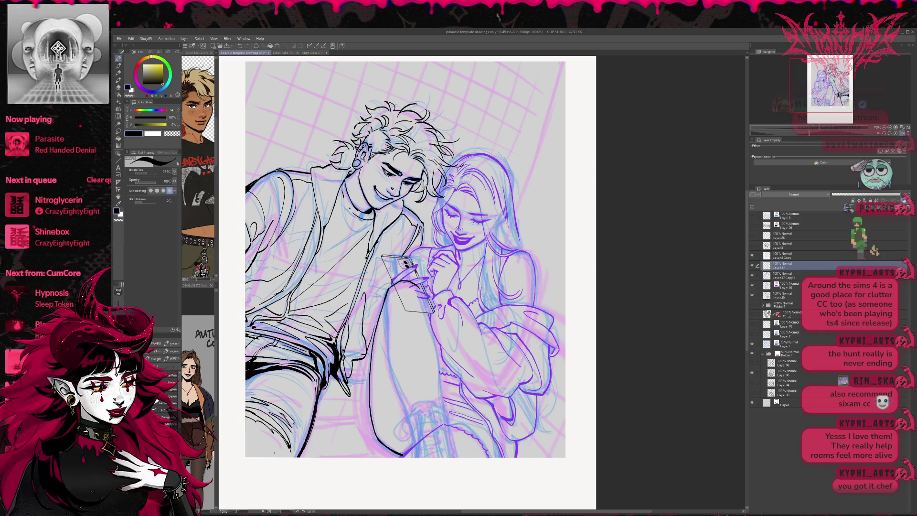
left_click_drag(491, 336, 468, 314)
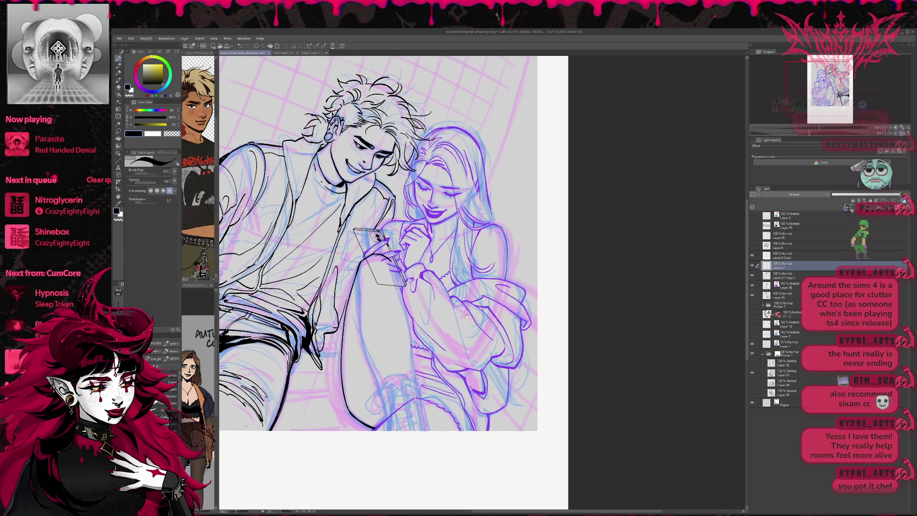
Ink the outer edge of the man's bent leg, undoing and redrawing it after settling on a brush
left_click_drag(398, 265, 416, 369)
key("ctrl+z")
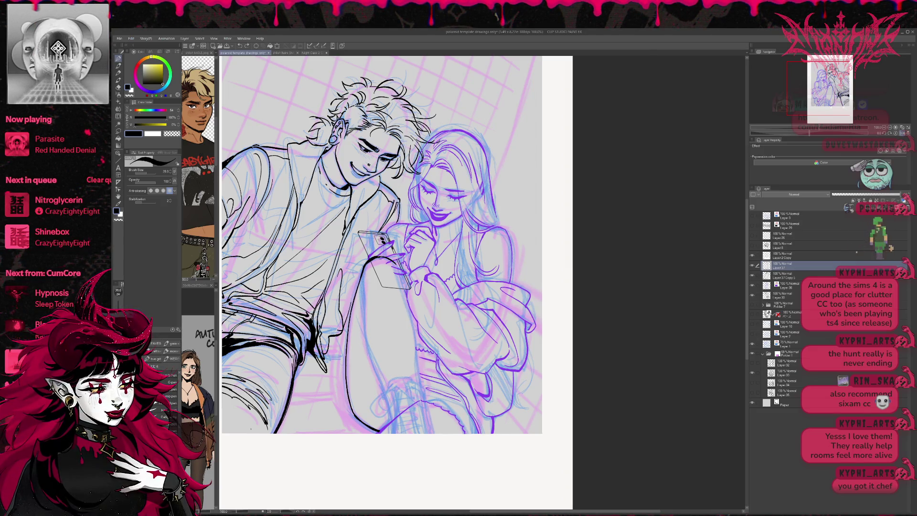
key("e")
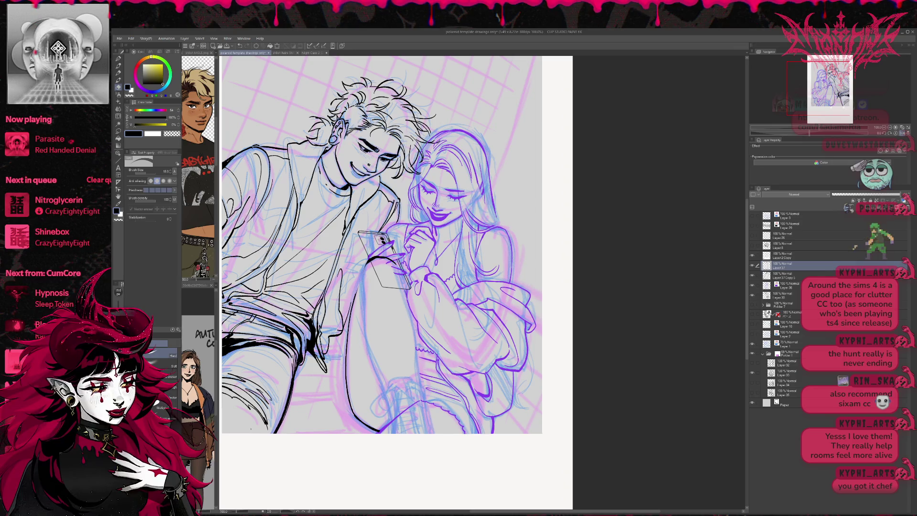
key("p")
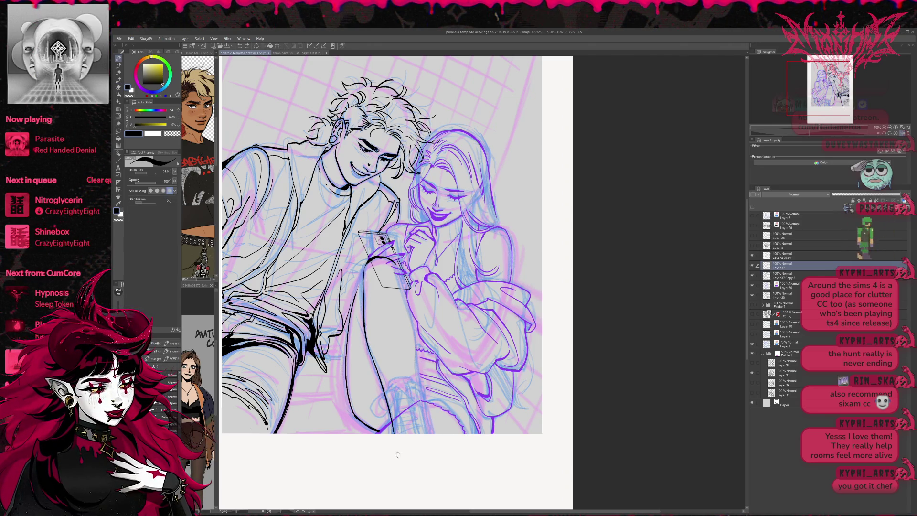
key("e")
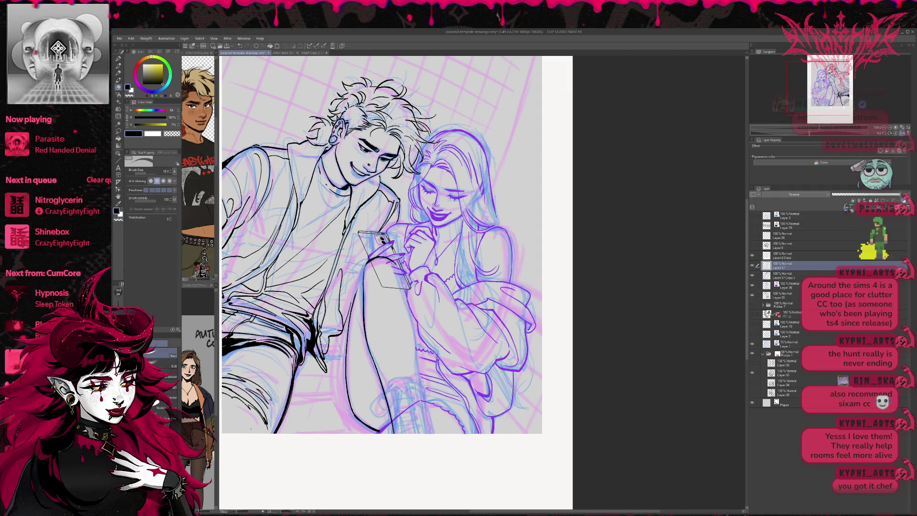
key("p")
left_click_drag(394, 261, 430, 431)
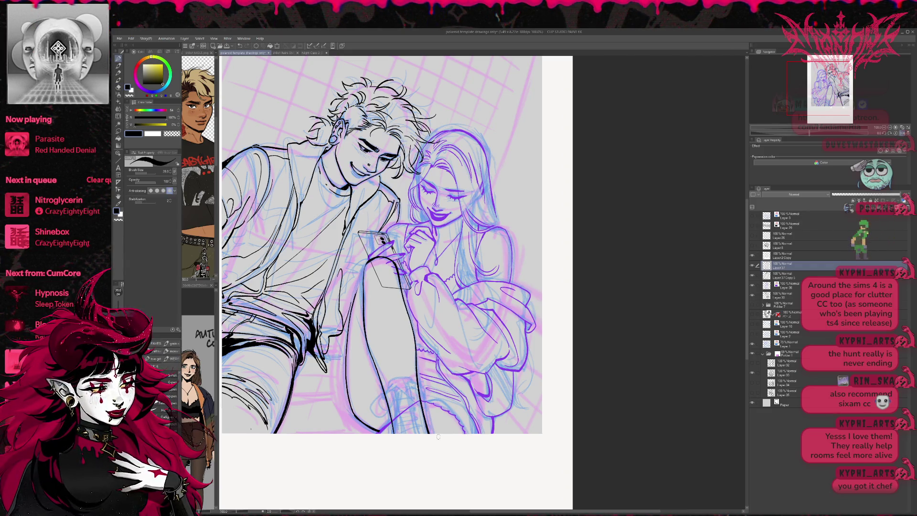
Erase the upper part of the leg line, add touch-up ink strokes, then go to the room comic page
key("e")
left_click_drag(399, 283, 393, 260)
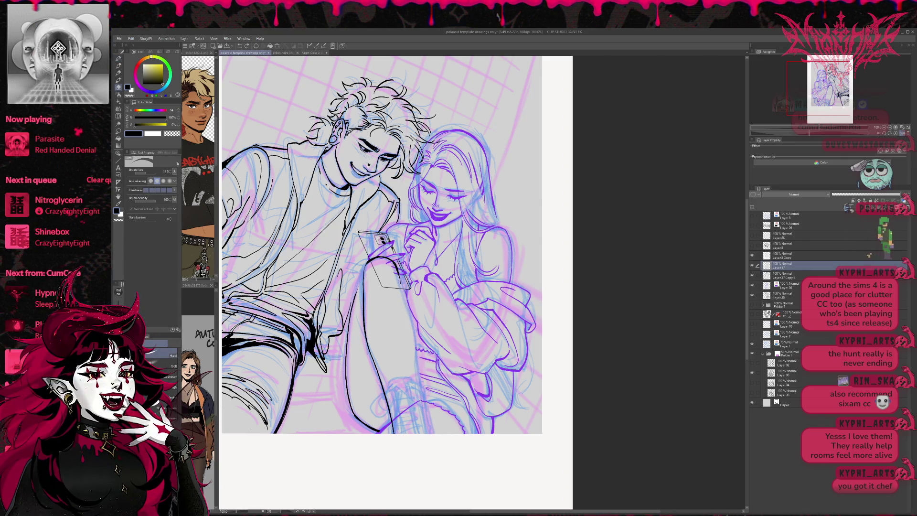
key("p")
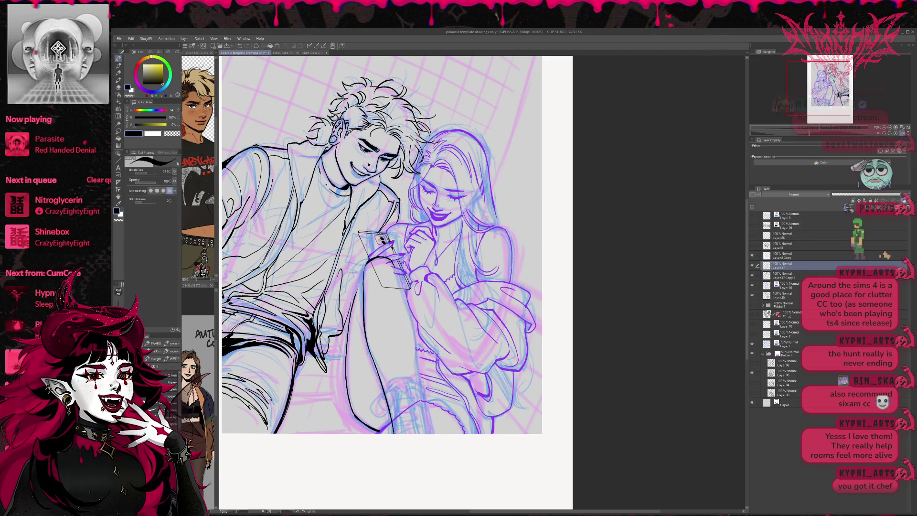
left_click_drag(398, 281, 429, 434)
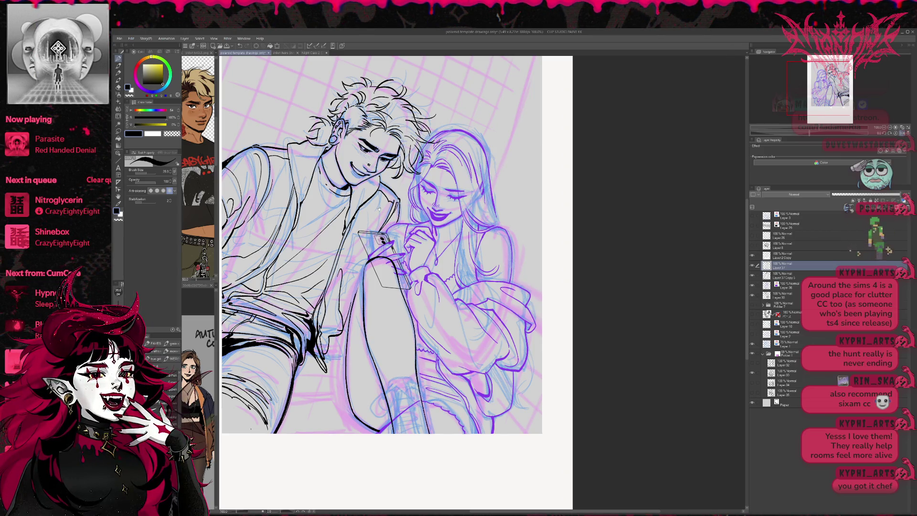
left_click(310, 52)
Flip through the blue-toned room page and the character sheet, returning to the room comic page
left_click(259, 53)
left_click(296, 52)
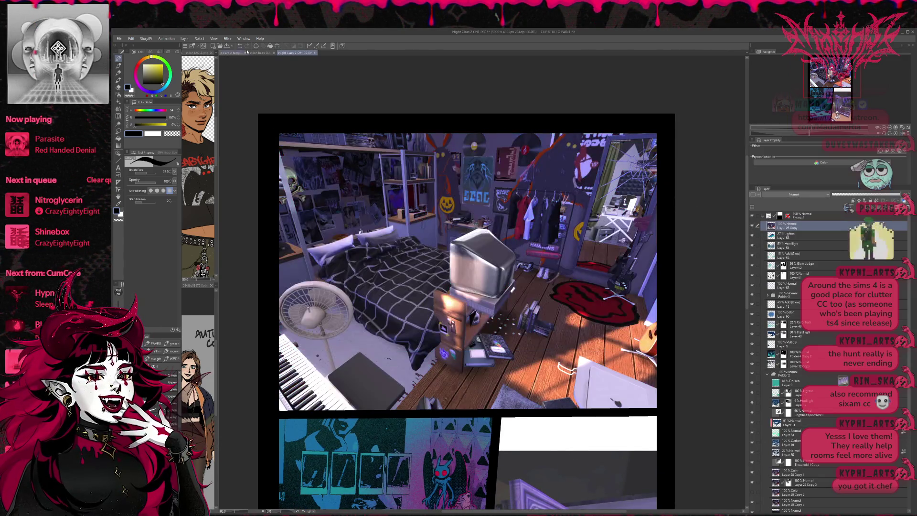
left_click(264, 52)
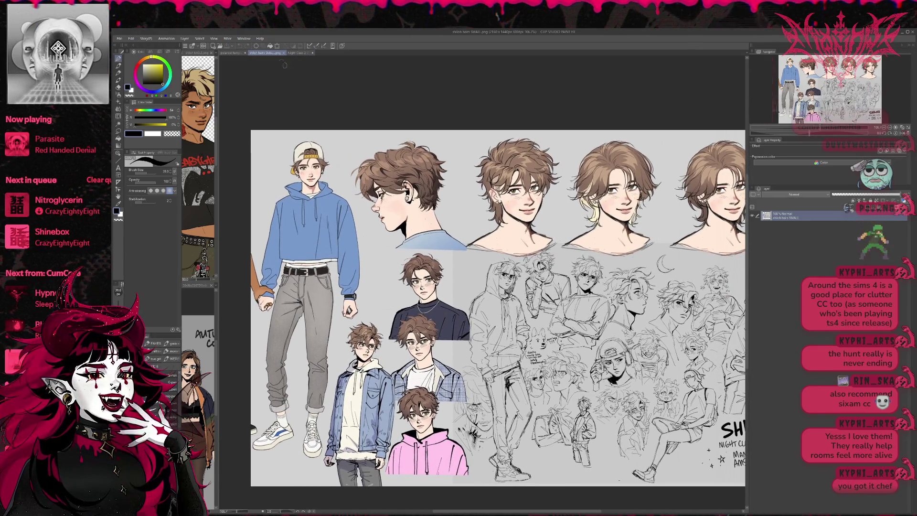
left_click(295, 52)
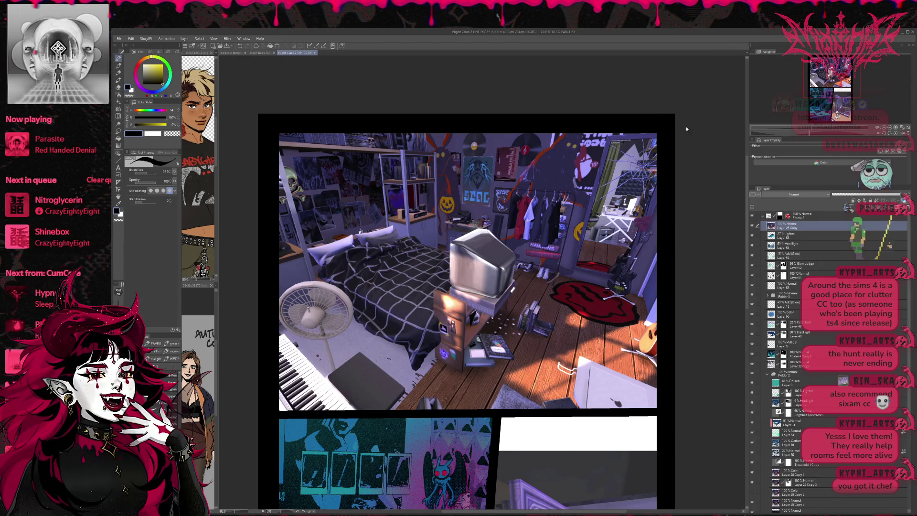
Show the drawn teal version of the room page, then the finished page with the CRACK lettering
key("ctrl+Tab")
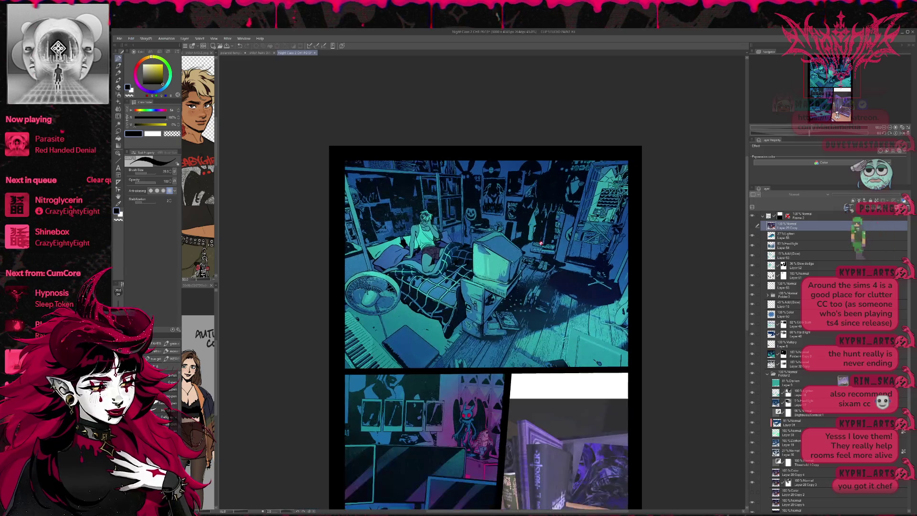
left_click_drag(555, 255, 479, 210)
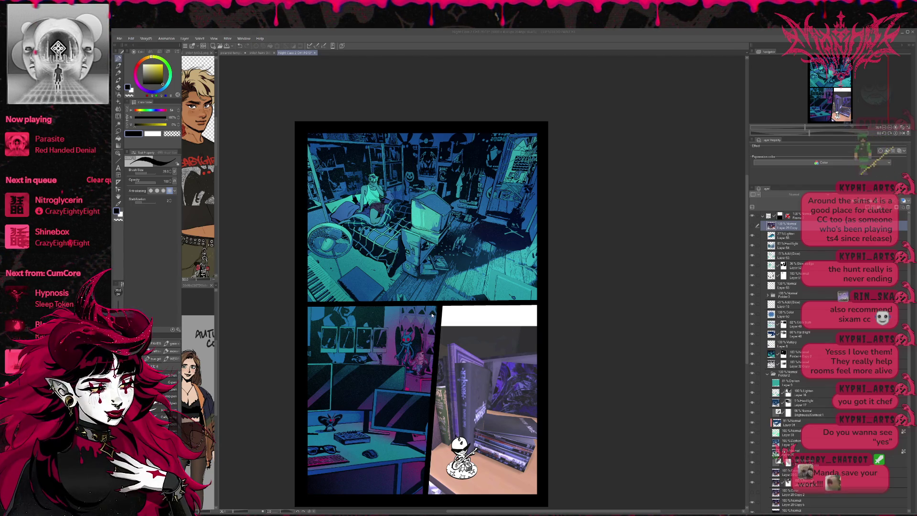
key("ctrl+Tab")
scroll(481, 283, "down", 1)
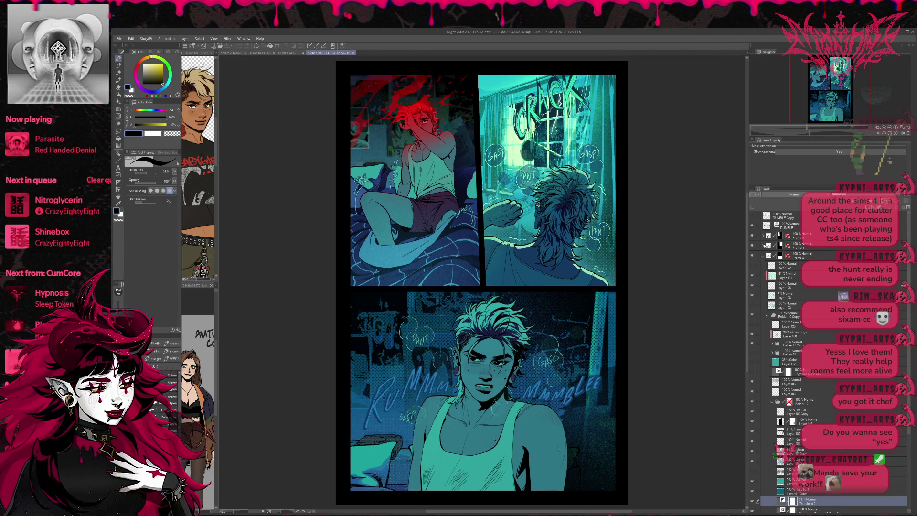
scroll(815, 322, "down", 3)
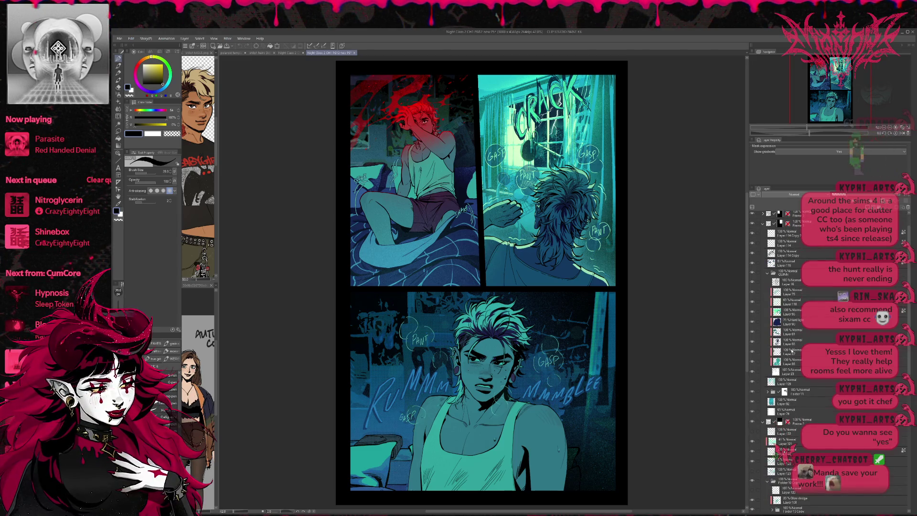
left_click(768, 392)
scroll(768, 393, "down", 2)
scroll(770, 395, "down", 2)
scroll(772, 397, "down", 3)
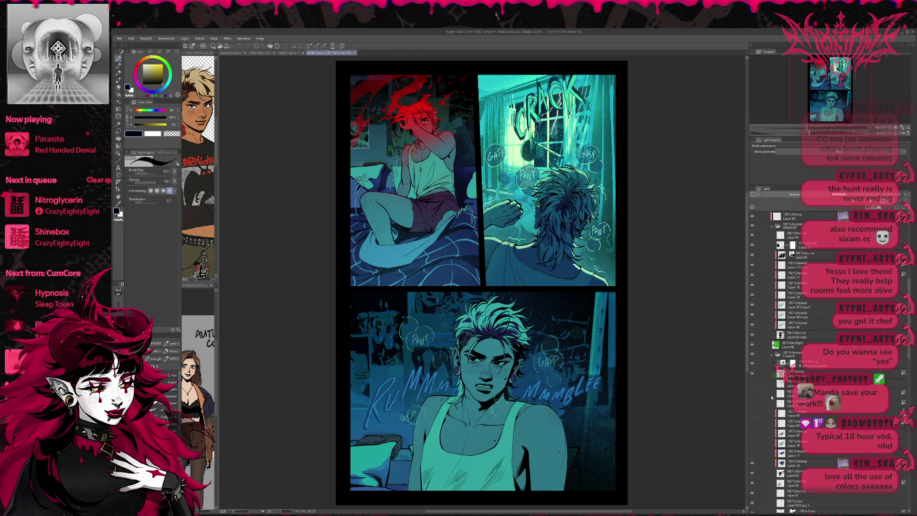
scroll(772, 397, "down", 3)
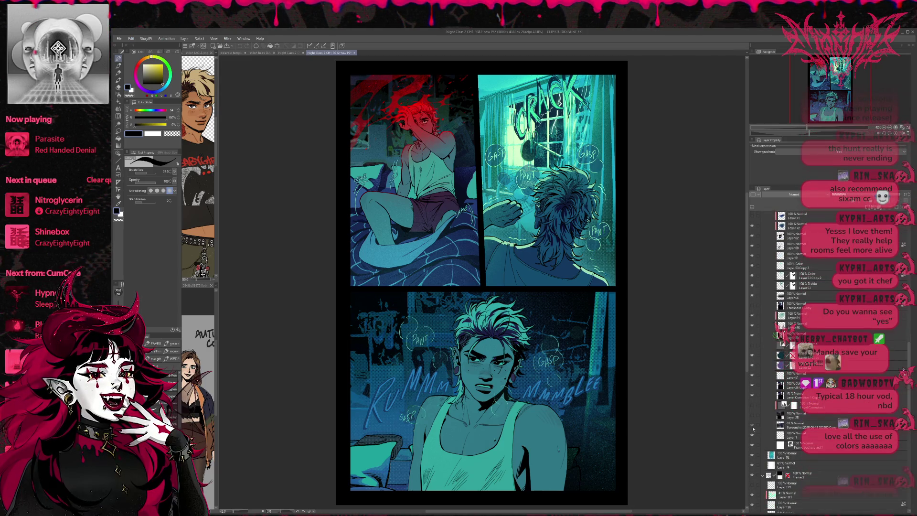
left_click(760, 425)
scroll(760, 425, "up", 3)
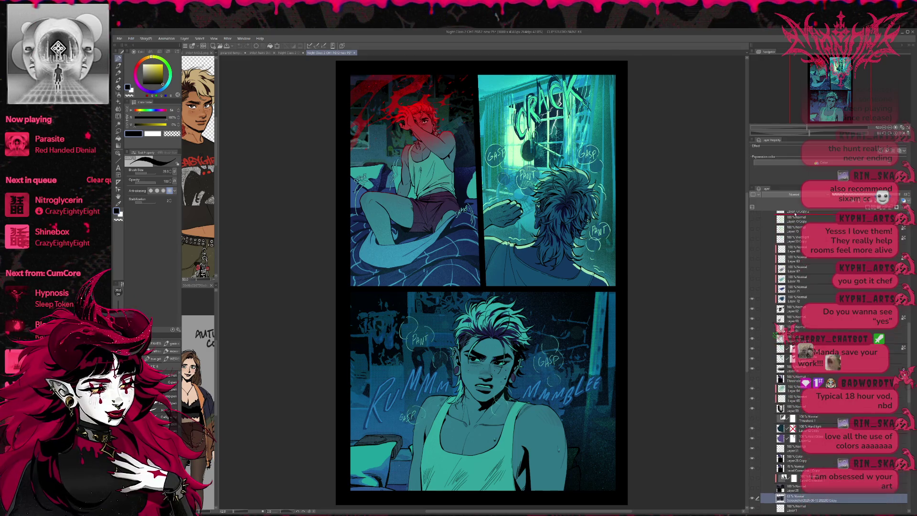
scroll(788, 358, "up", 3)
scroll(795, 214, "up", 4)
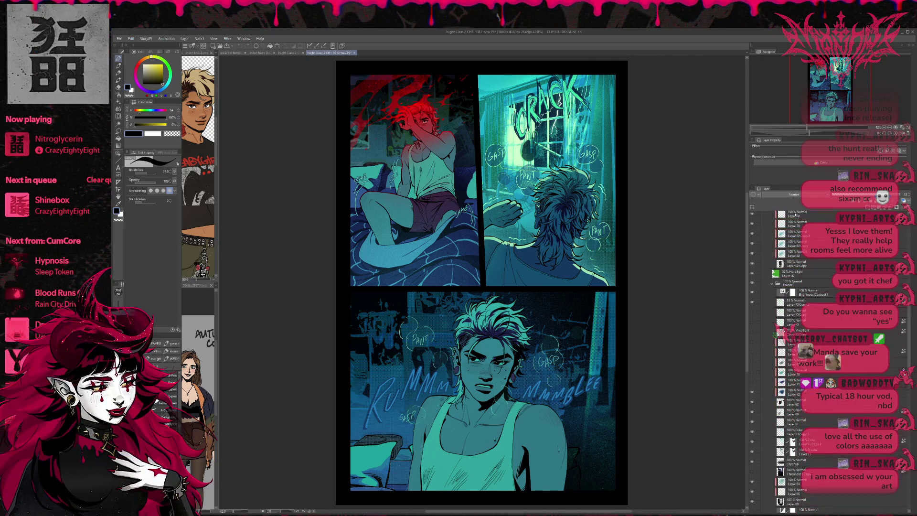
scroll(794, 214, "up", 4)
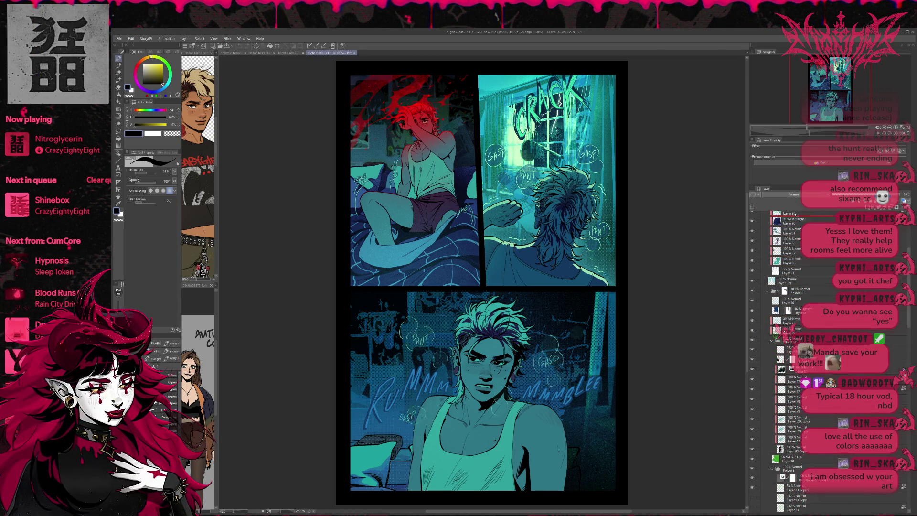
scroll(795, 214, "up", 4)
scroll(794, 214, "up", 3)
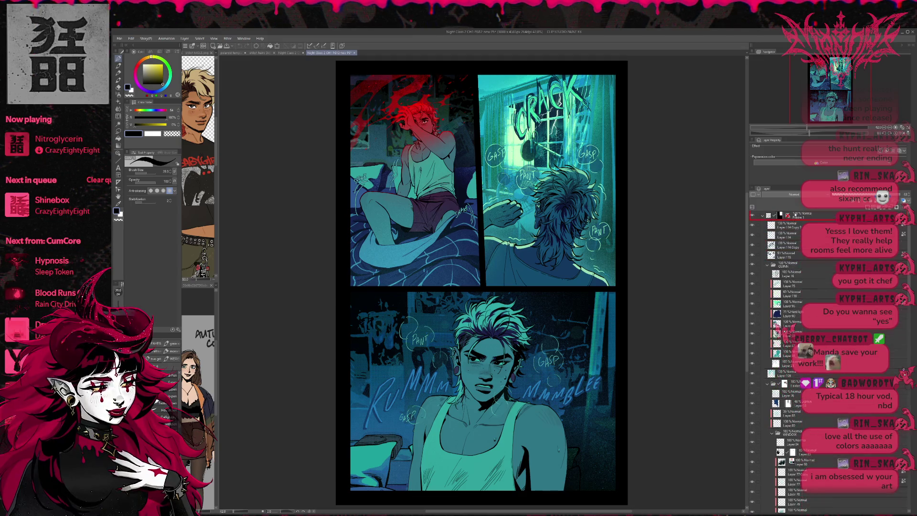
key("ctrl+v")
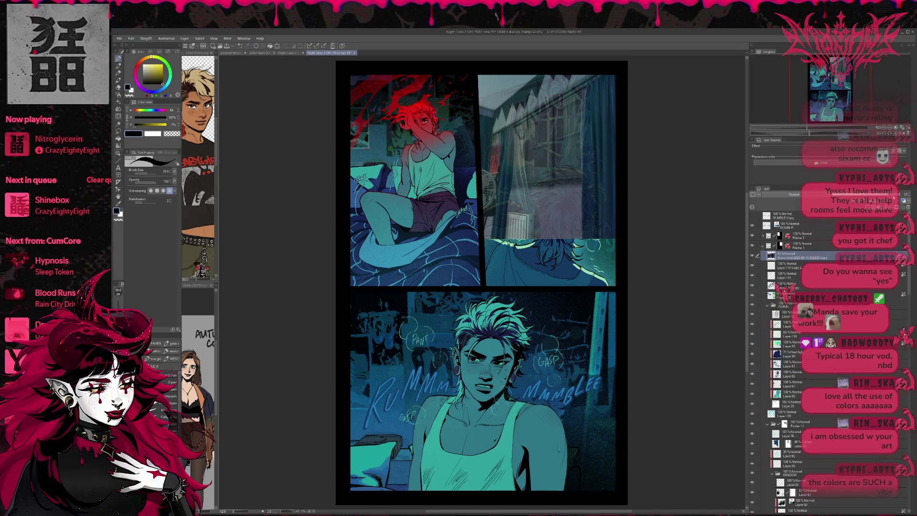
left_click_drag(882, 193, 908, 194)
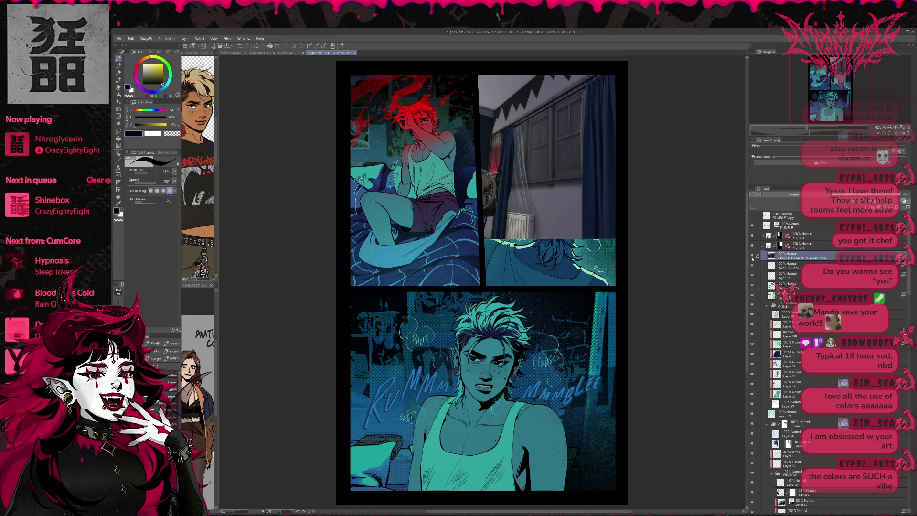
key("Delete")
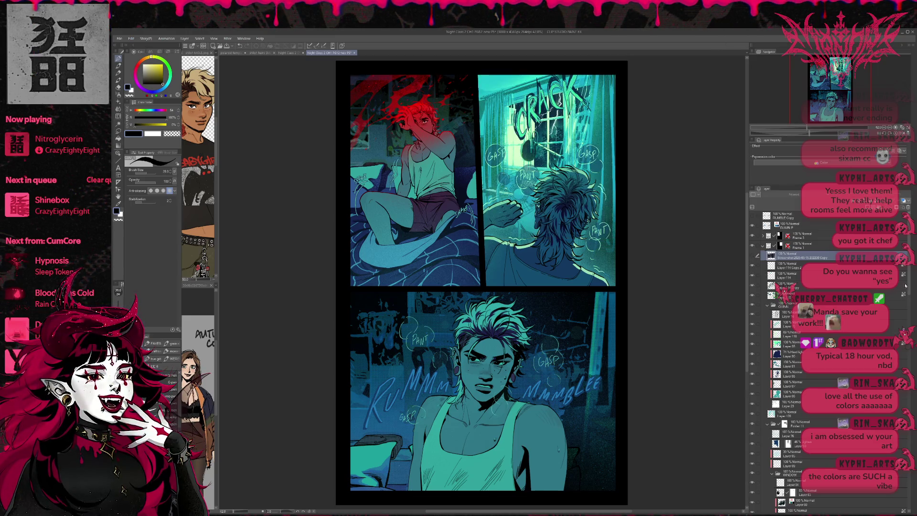
scroll(909, 321, "down", 3)
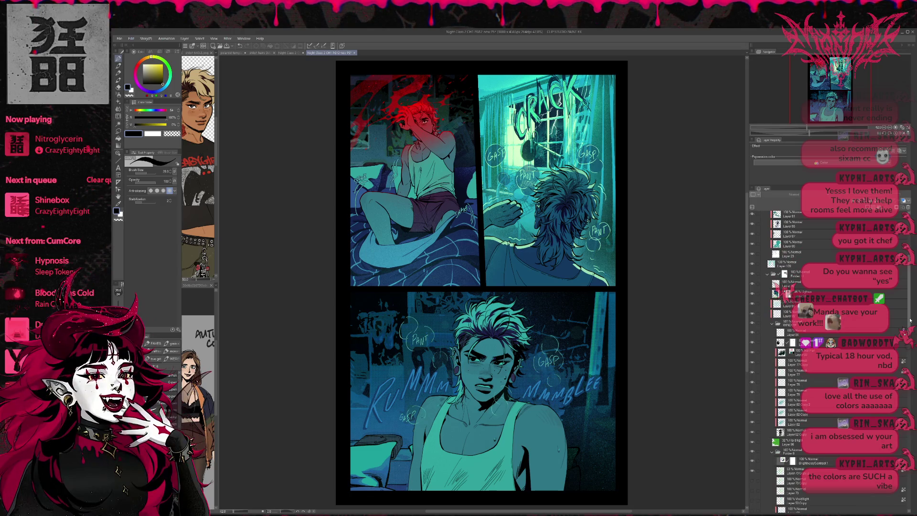
scroll(909, 320, "down", 3)
scroll(913, 367, "down", 2)
scroll(913, 367, "down", 2)
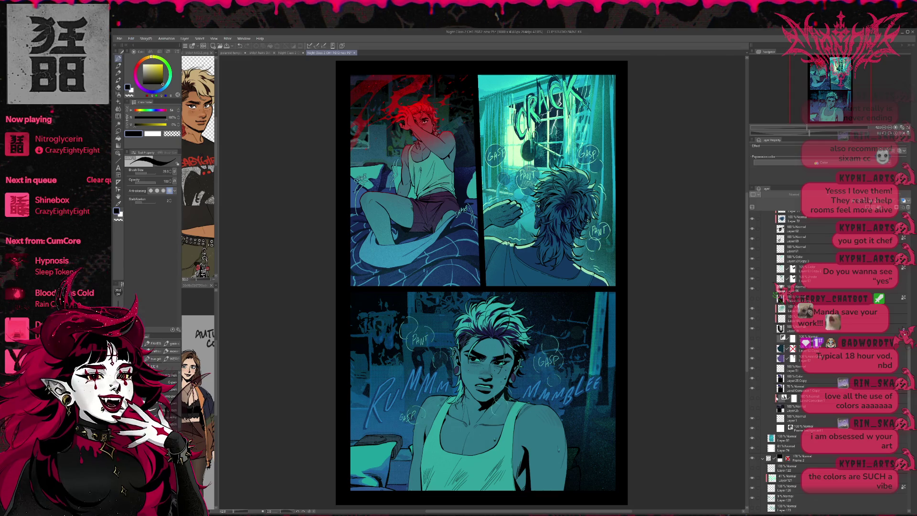
left_click(810, 413)
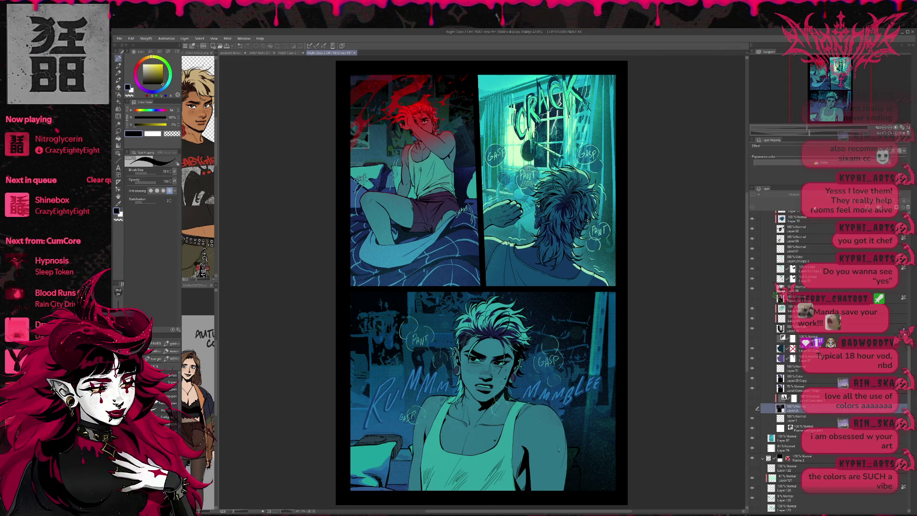
scroll(824, 358, "up", 1)
scroll(824, 359, "up", 2)
scroll(824, 358, "up", 2)
scroll(758, 473, "up", 1)
scroll(758, 473, "up", 1)
scroll(759, 473, "up", 1)
scroll(758, 473, "up", 1)
scroll(796, 358, "up", 1)
scroll(795, 358, "up", 1)
scroll(795, 358, "up", 1)
scroll(795, 359, "up", 1)
scroll(796, 358, "up", 1)
scroll(795, 358, "up", 1)
scroll(796, 358, "up", 1)
scroll(795, 358, "up", 1)
scroll(795, 358, "up", 1)
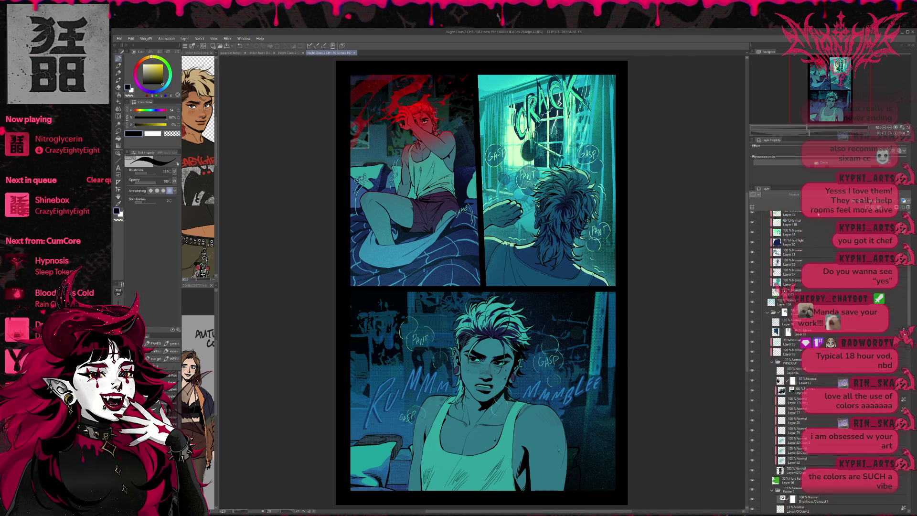
scroll(796, 358, "up", 1)
scroll(795, 358, "up", 1)
scroll(796, 358, "up", 1)
scroll(795, 358, "up", 1)
scroll(795, 358, "up", 1)
left_click(795, 250)
Apply a Brightness/Contrast correction to the window photo reference, compare it against the drawn CRACK art, then bring up the cluttered bedroom page
left_click(752, 252)
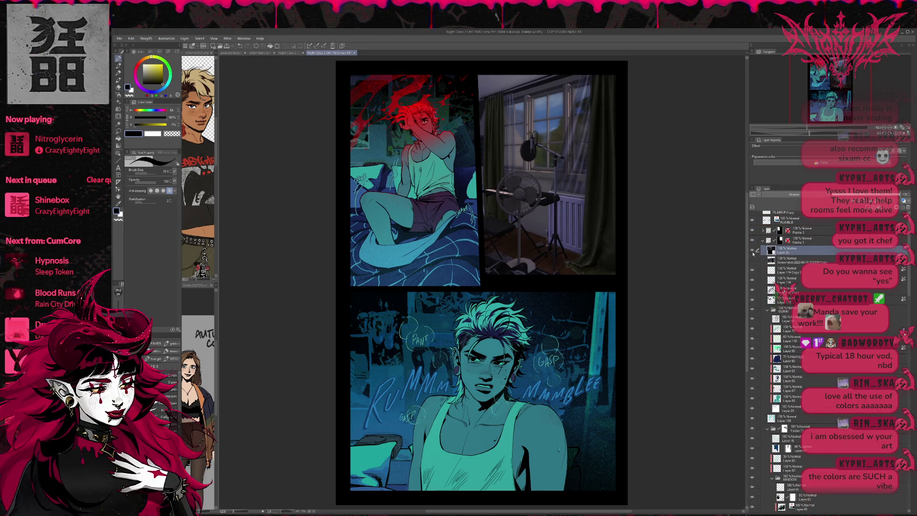
scroll(571, 274, "up", 1)
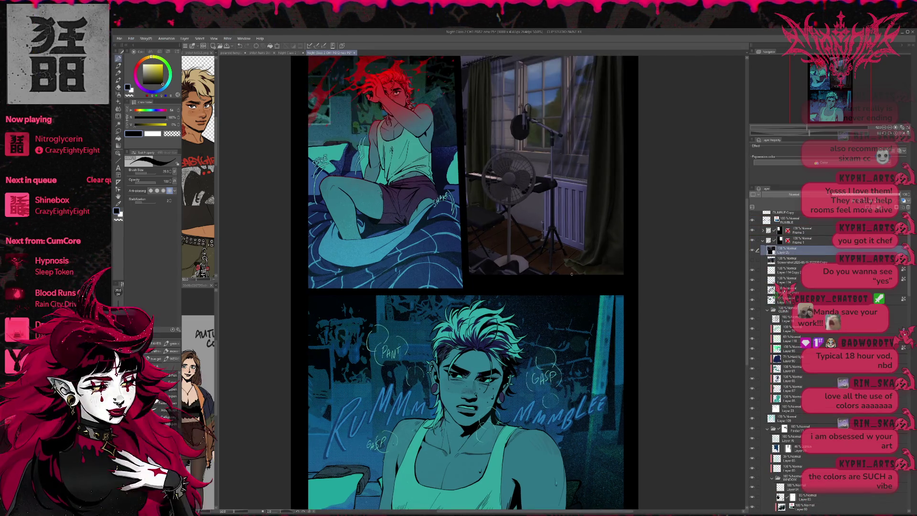
scroll(572, 275, "up", 1)
scroll(501, 252, "up", 1)
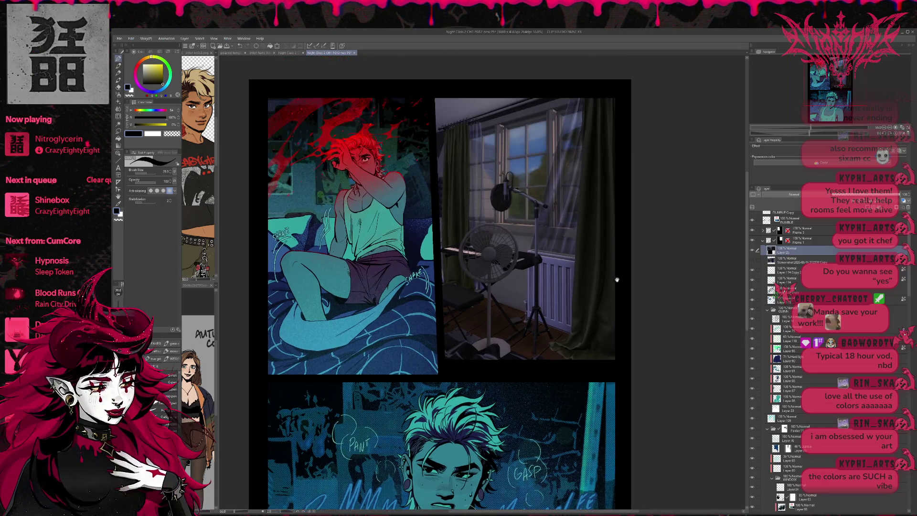
scroll(410, 226, "up", 1)
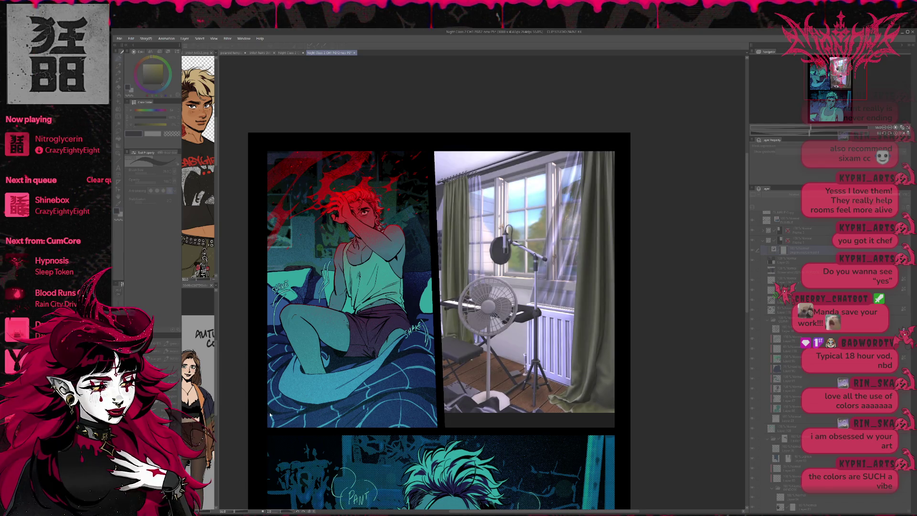
key("Return")
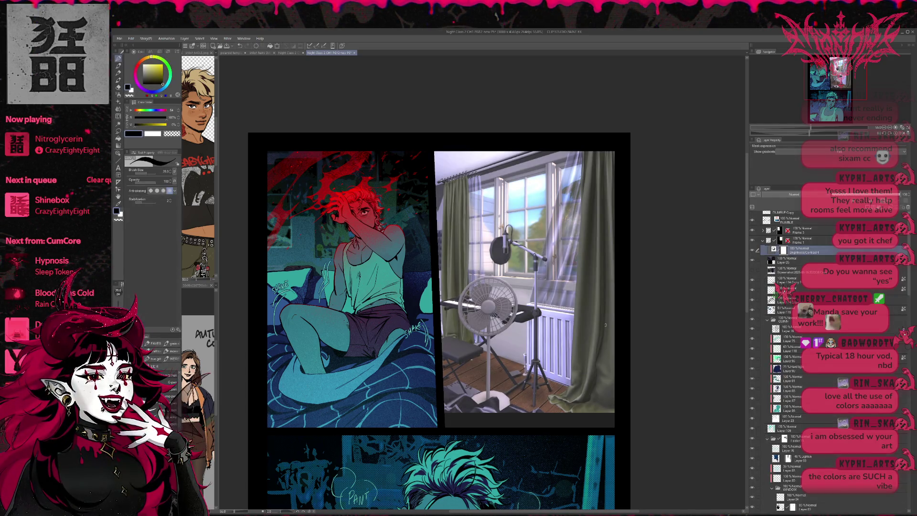
left_click(752, 251)
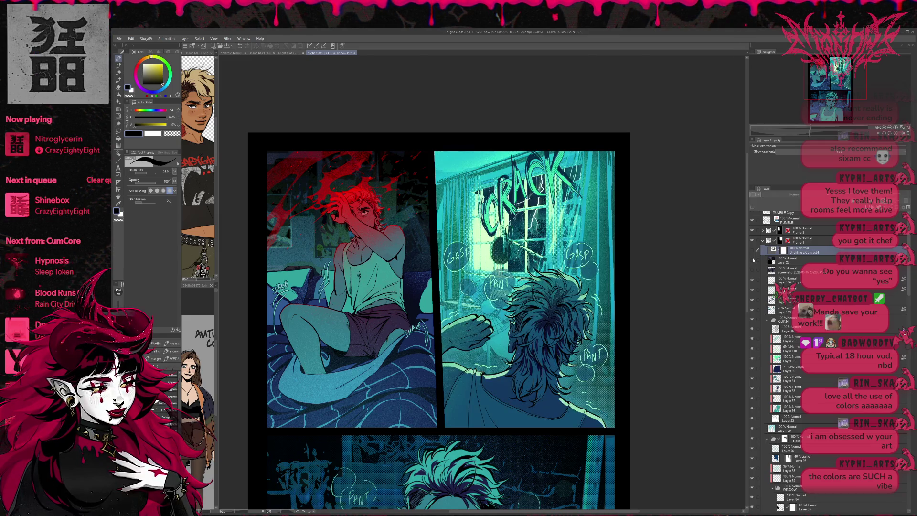
left_click(752, 251)
left_click(753, 251)
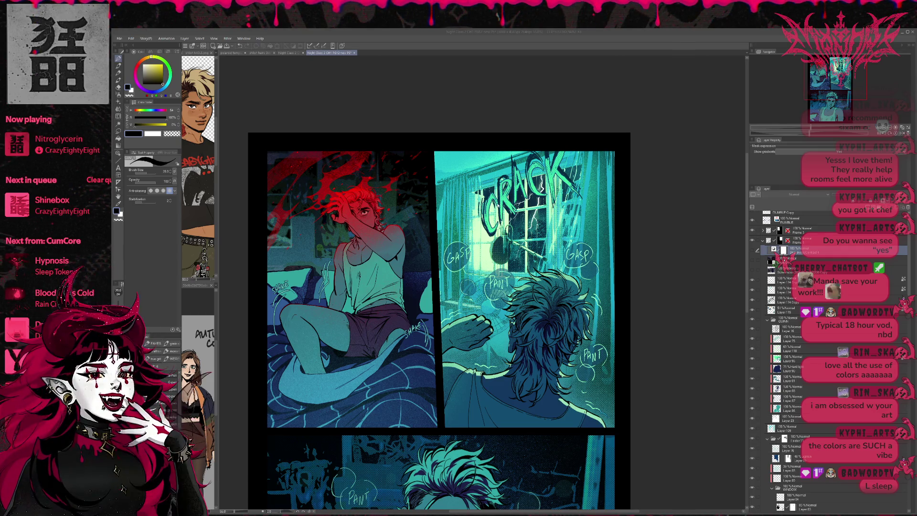
key("ctrl+shift+Tab")
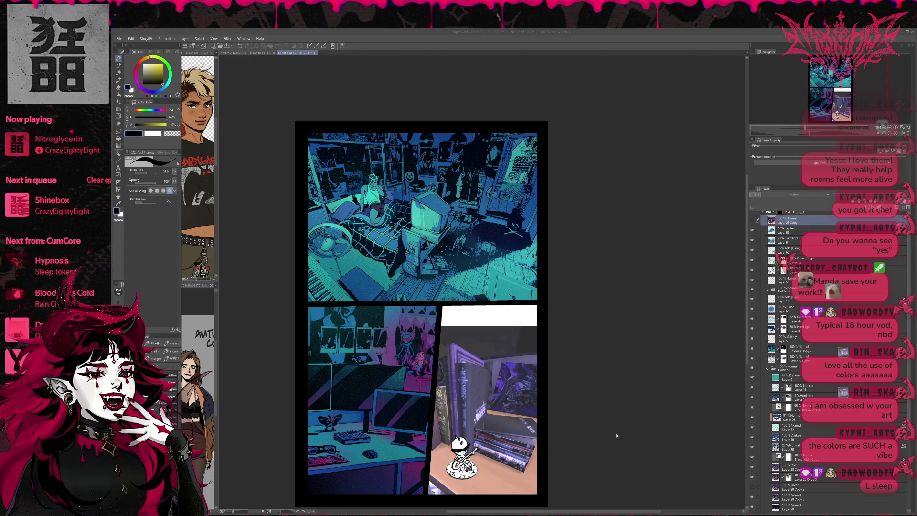
Switch to the red, black and teal reference board document and pan across it
key("ctrl+Tab")
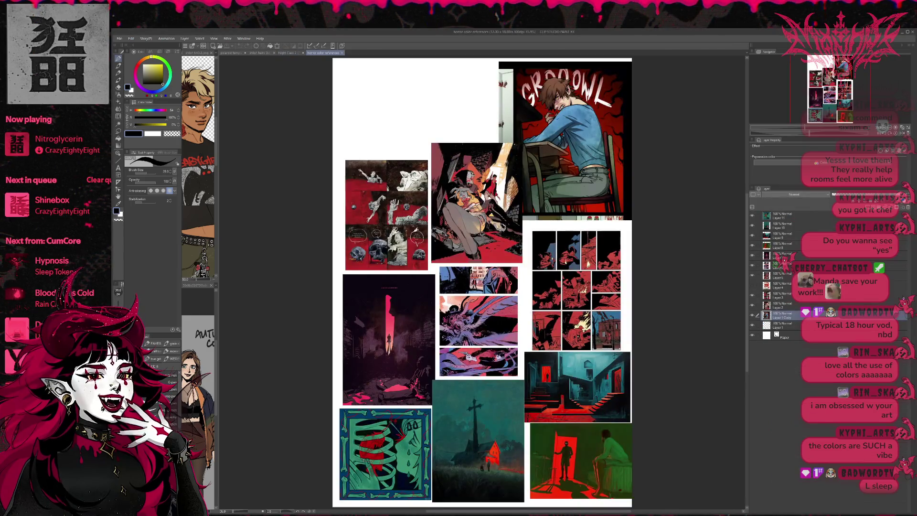
left_click_drag(458, 286, 352, 245)
scroll(388, 280, "up", 1)
scroll(387, 280, "up", 1)
scroll(387, 283, "up", 2)
scroll(387, 283, "up", 1)
scroll(387, 283, "down", 3)
scroll(388, 283, "down", 2)
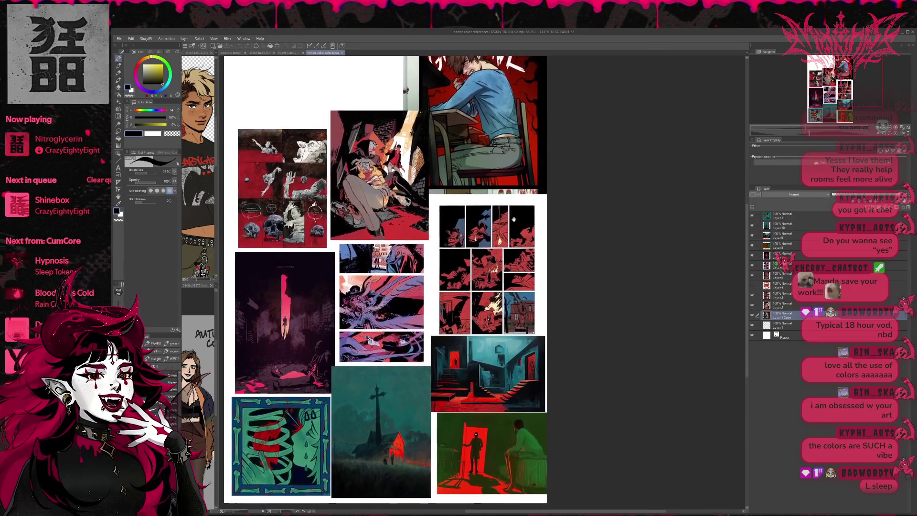
scroll(387, 280, "down", 1)
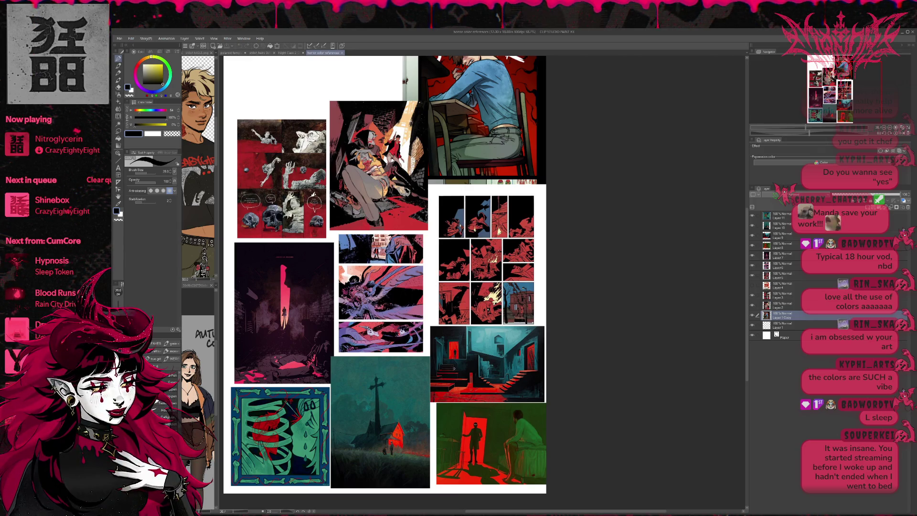
scroll(446, 370, "down", 1)
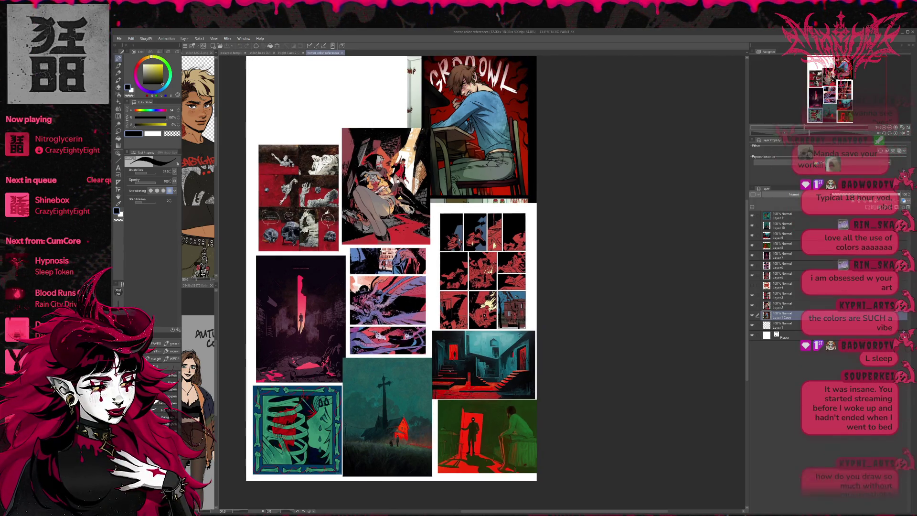
scroll(448, 353, "up", 1)
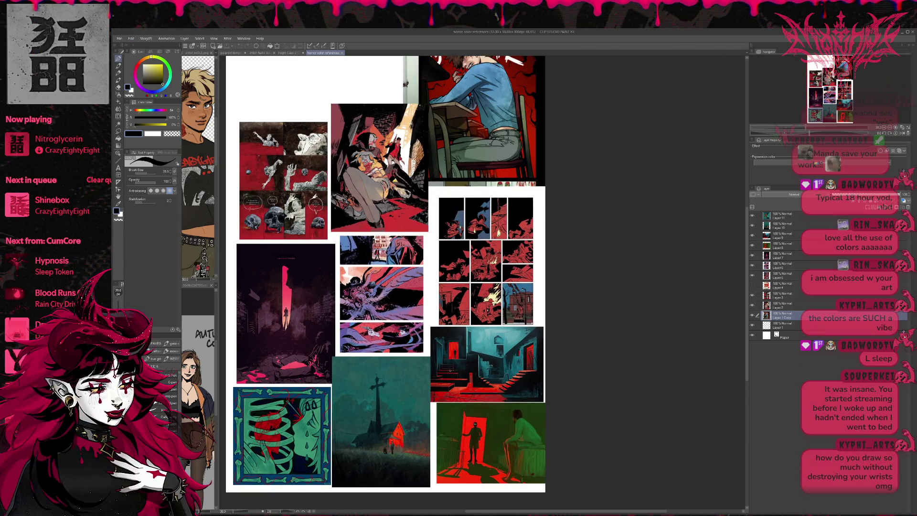